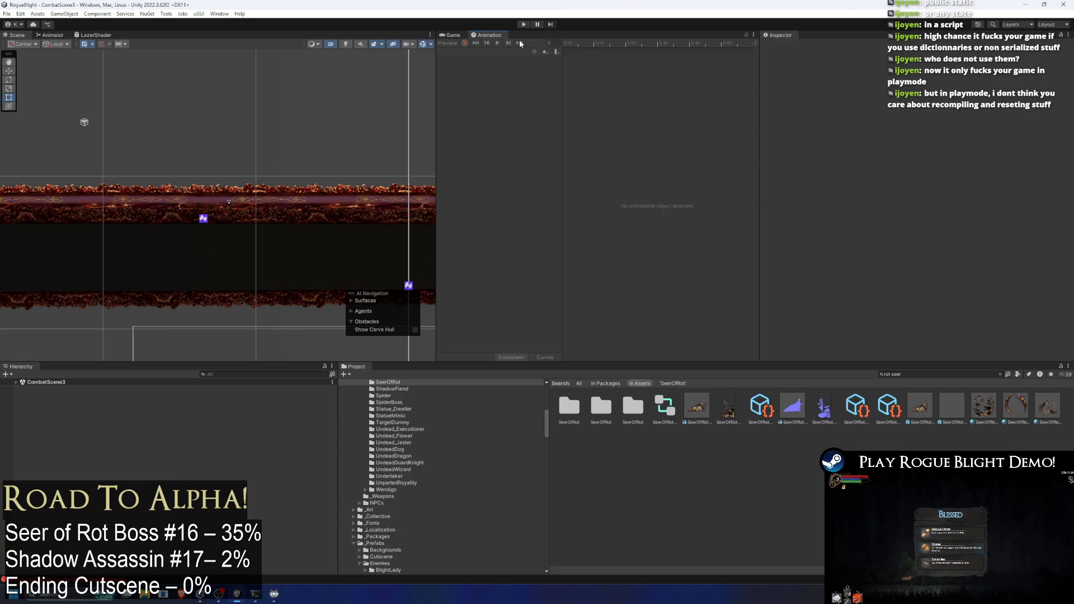
- Open SeerOfRot_Prefab, set Undead Dragon Movement Distance Forward to 0.5, and enter Play mode
double_click(918, 399)
scroll(824, 162, down, 15)
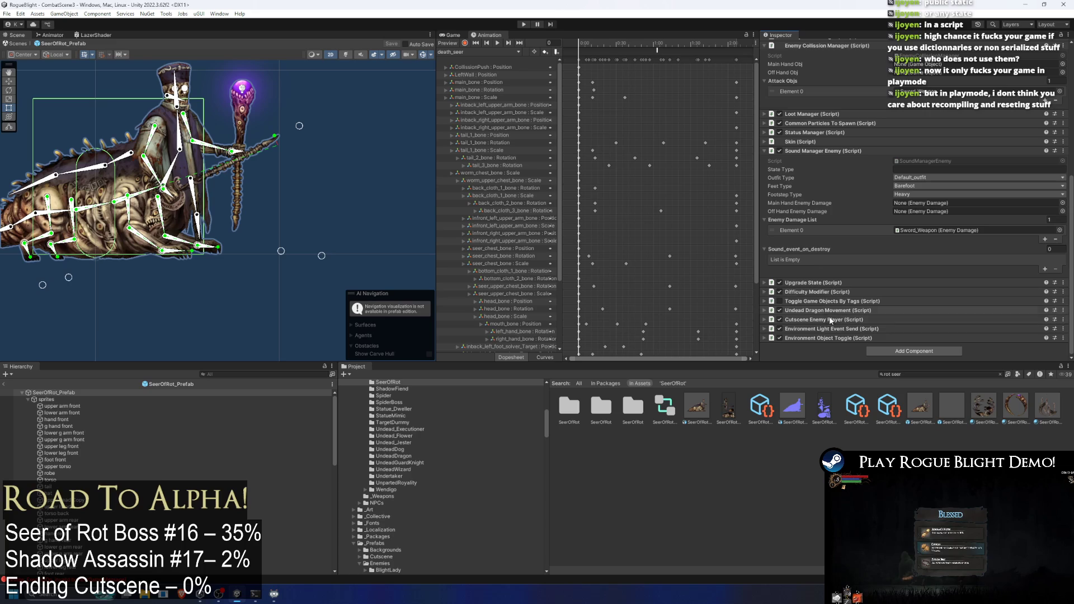
click(841, 311)
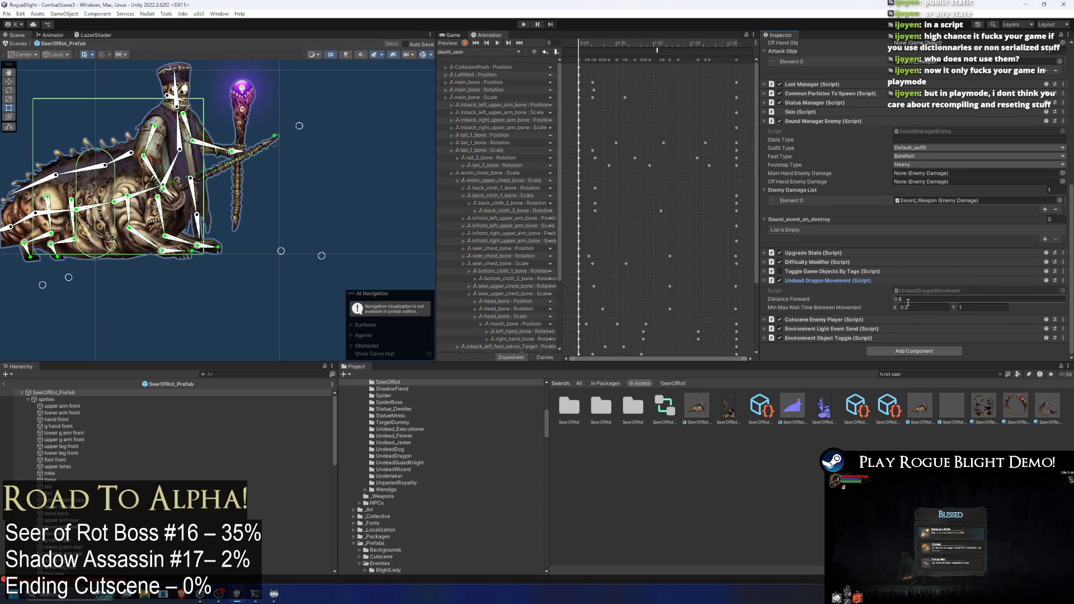
text(0.5)
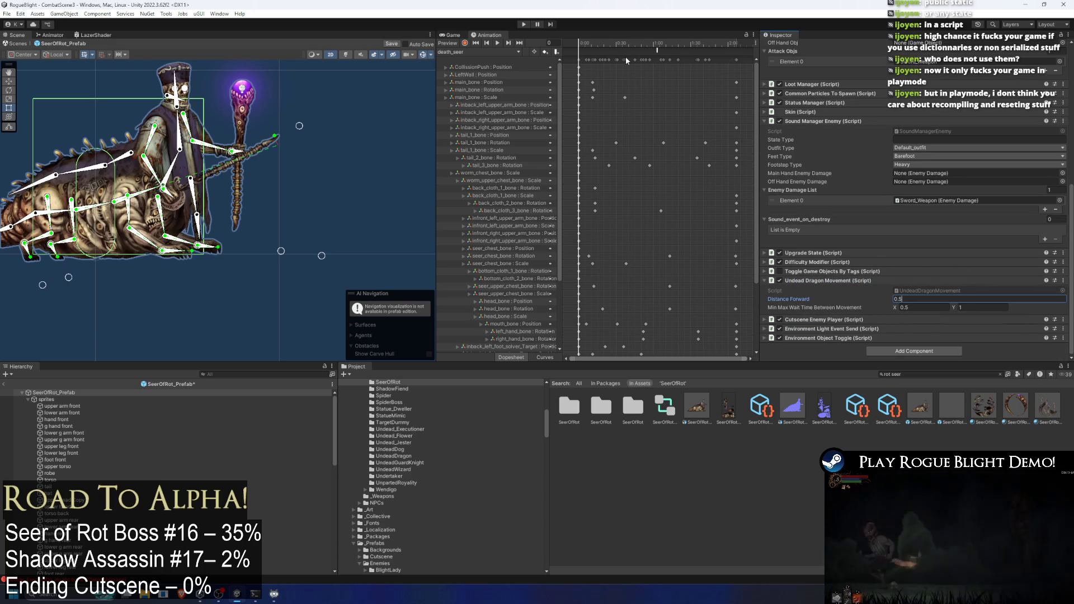
click(526, 25)
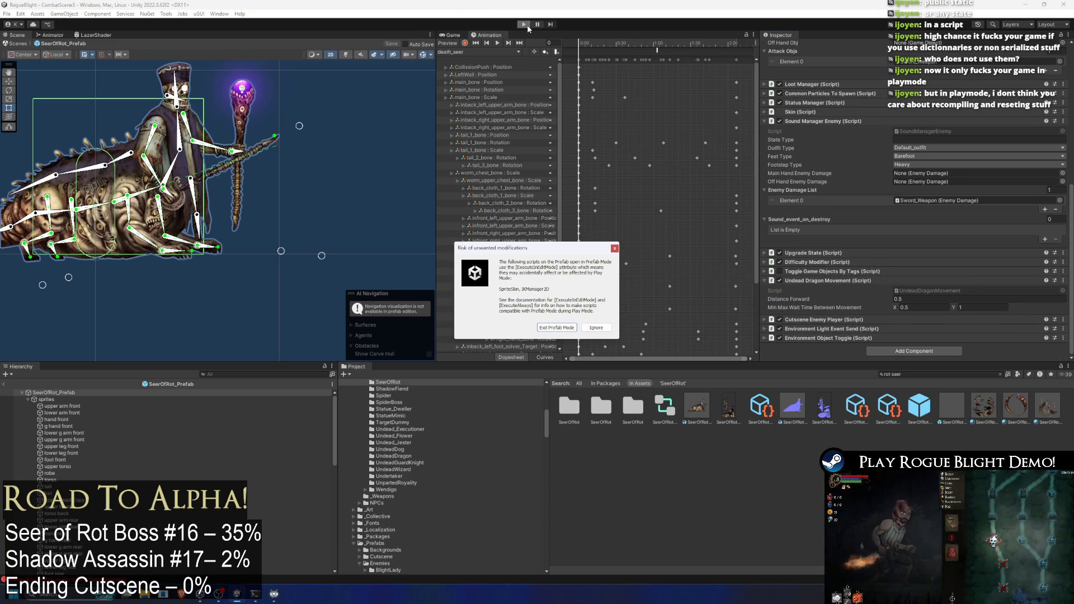
- Dismiss the prefab-mode warning and attack the boss with several ground and mid-air strikes
key(Return)
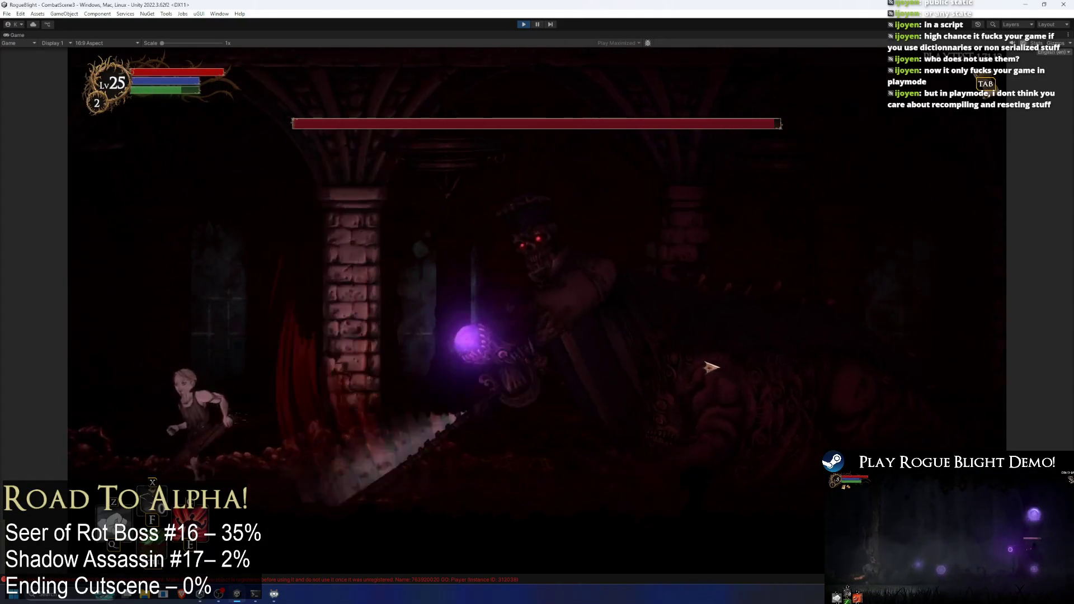
key(d)
click(676, 378)
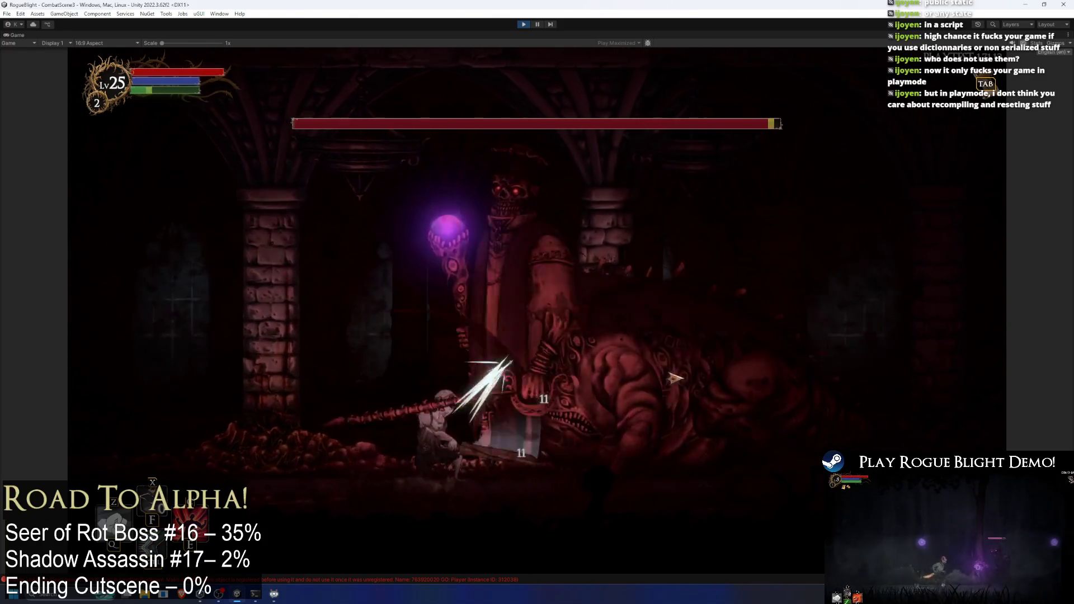
click(724, 386)
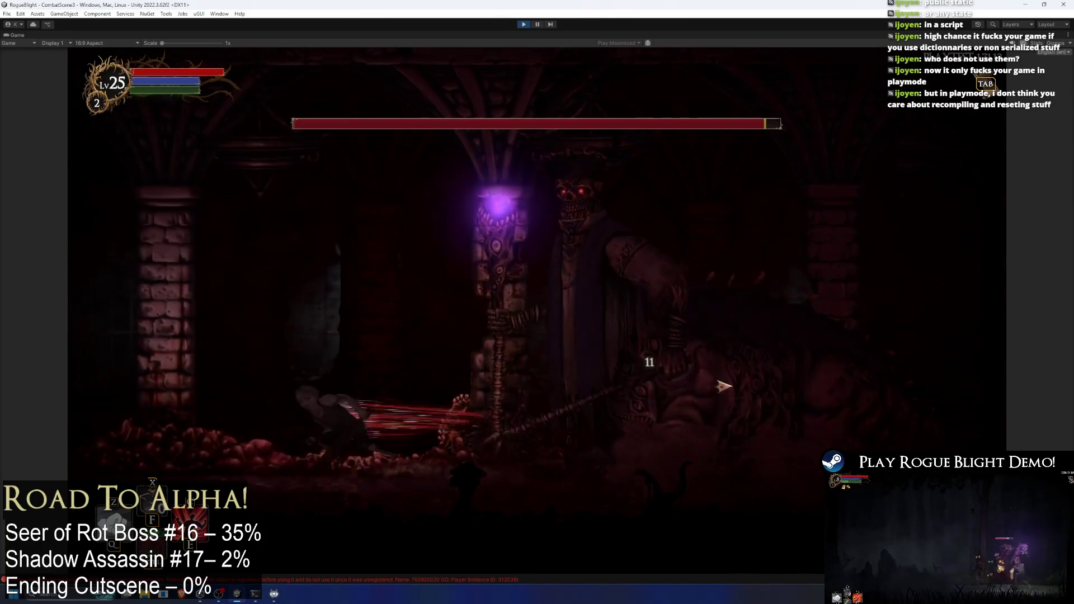
key(d)
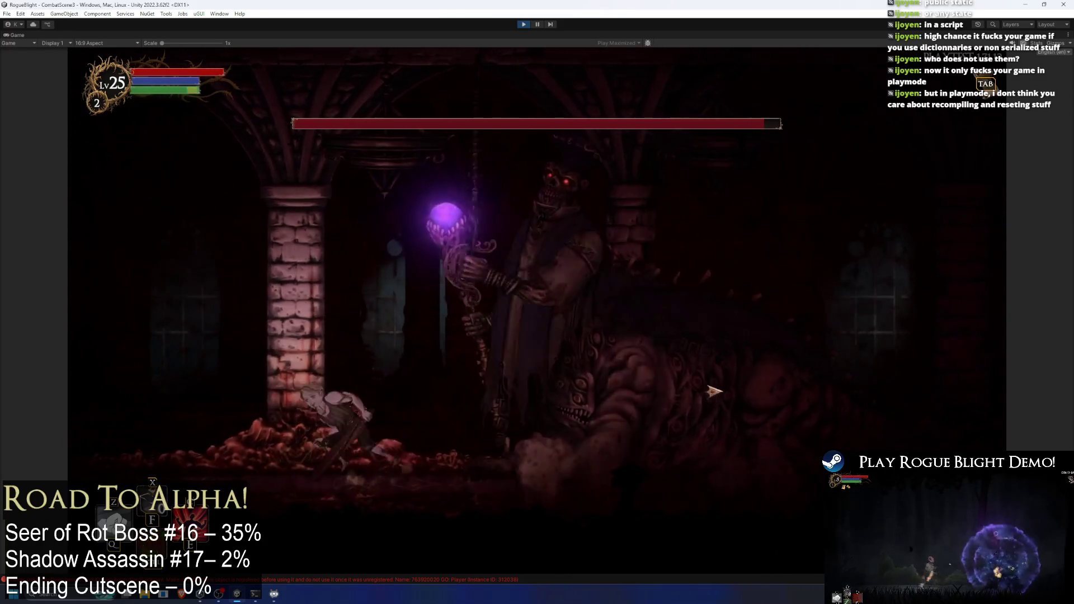
key(d)
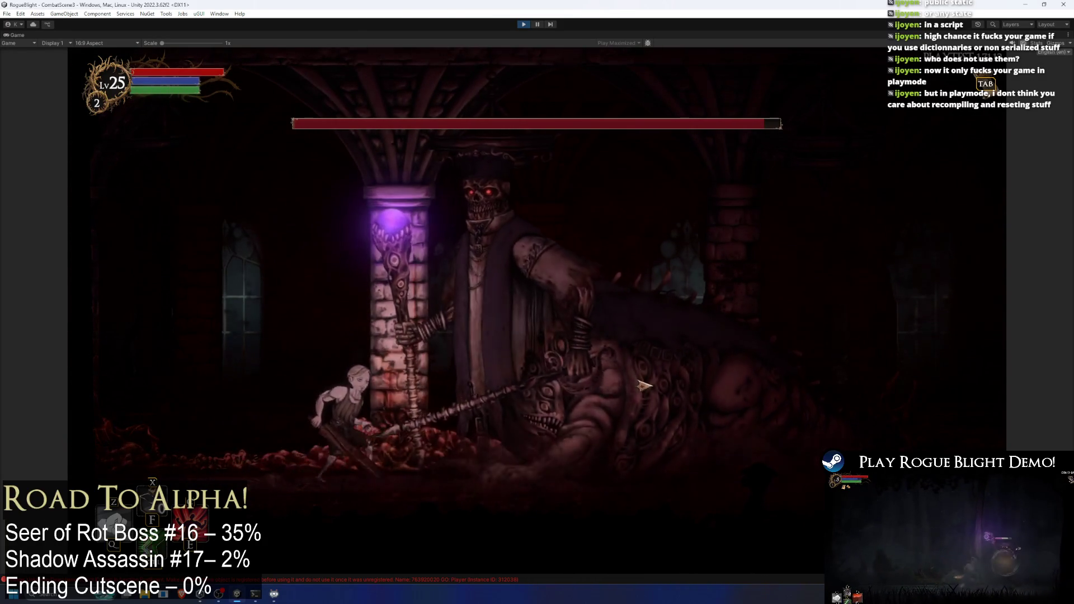
click(652, 385)
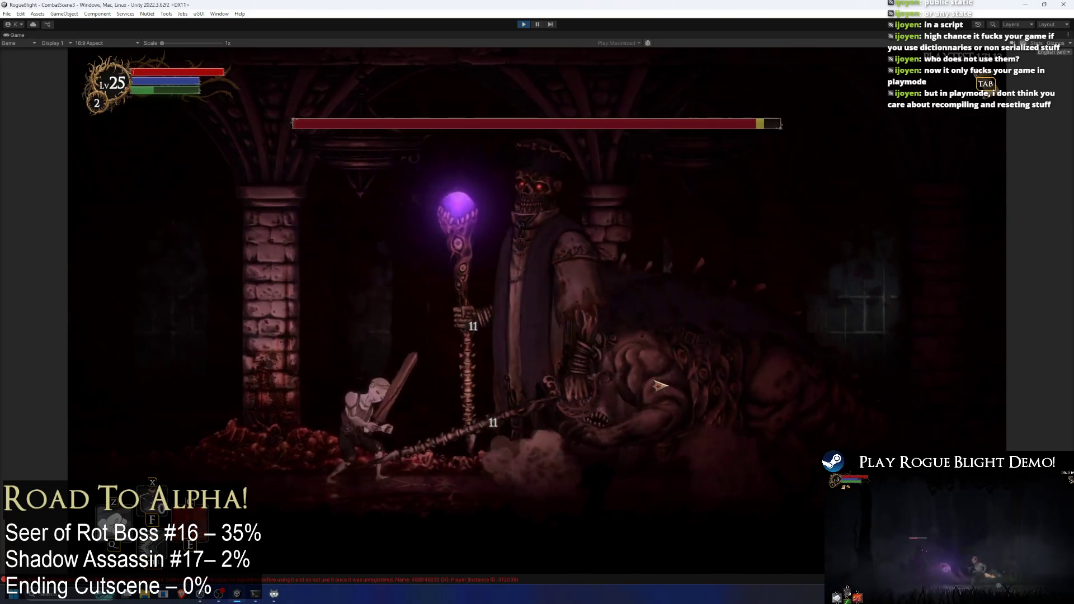
key(space)
click(661, 386)
- Keep fighting the boss with retreats, jumps and upward swings, then stop Play mode
key(a)
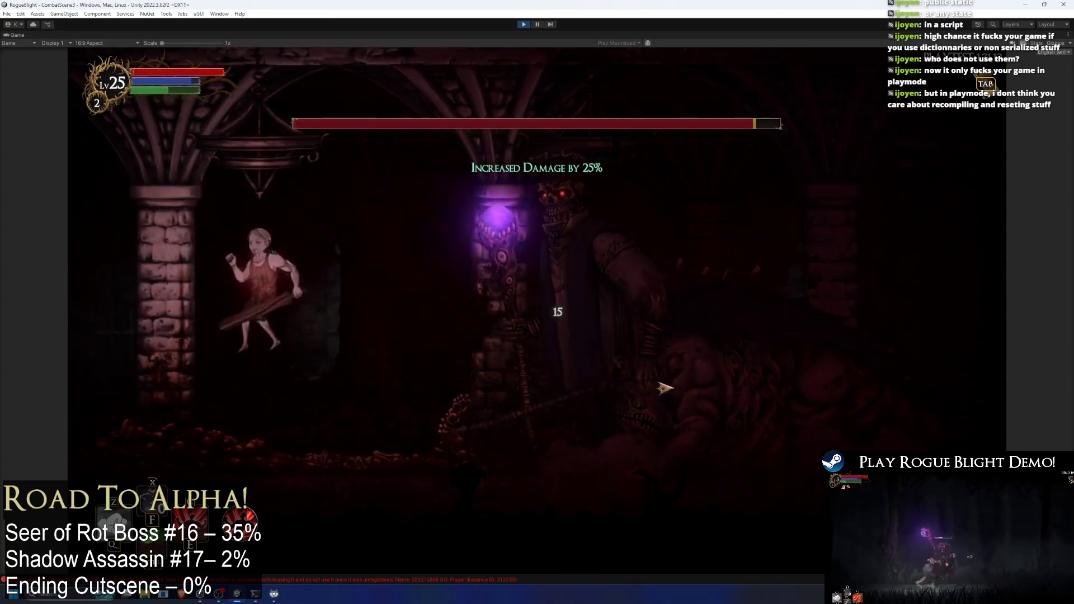
click(660, 391)
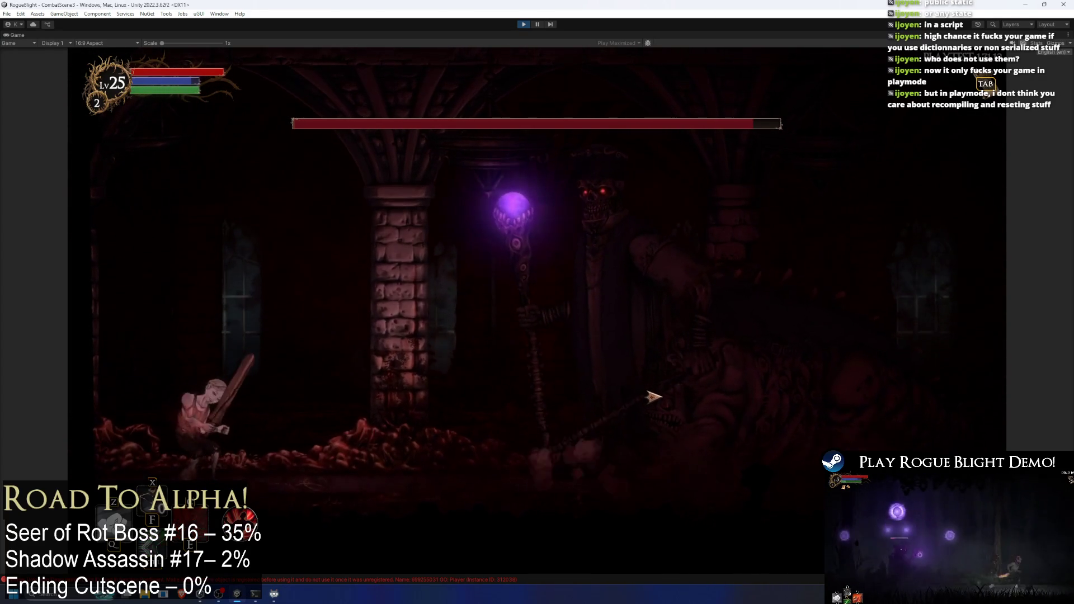
key(space)
key(d)
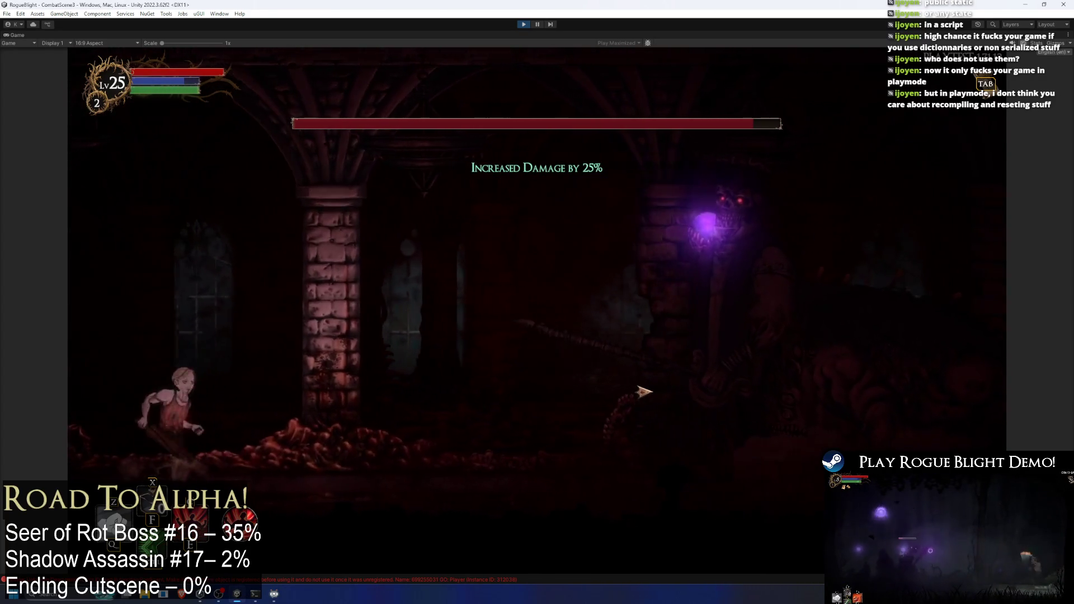
click(645, 391)
key(a)
key(d)
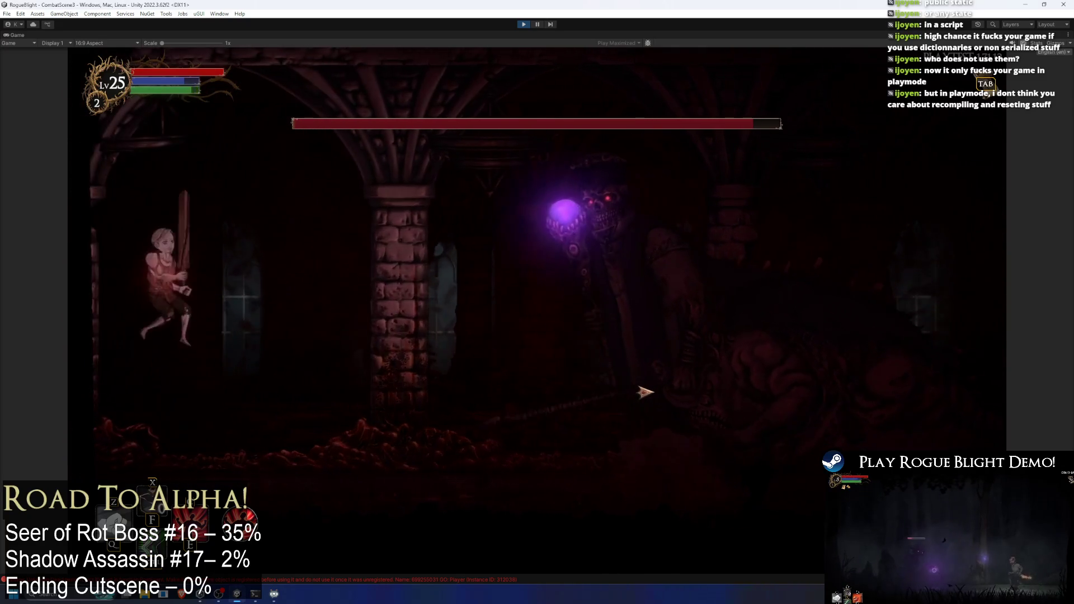
key(space)
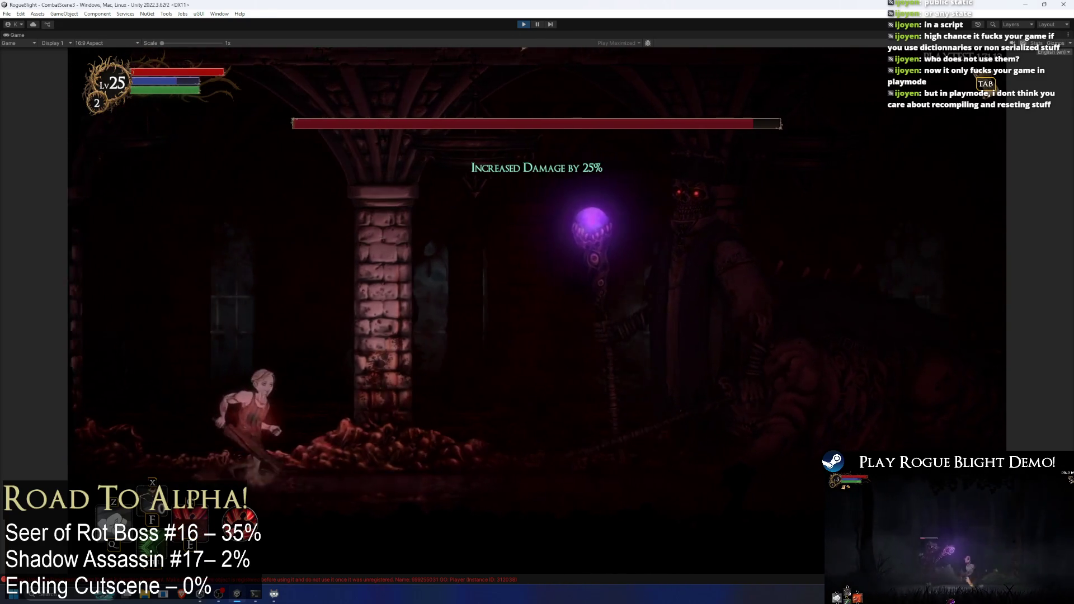
click(524, 25)
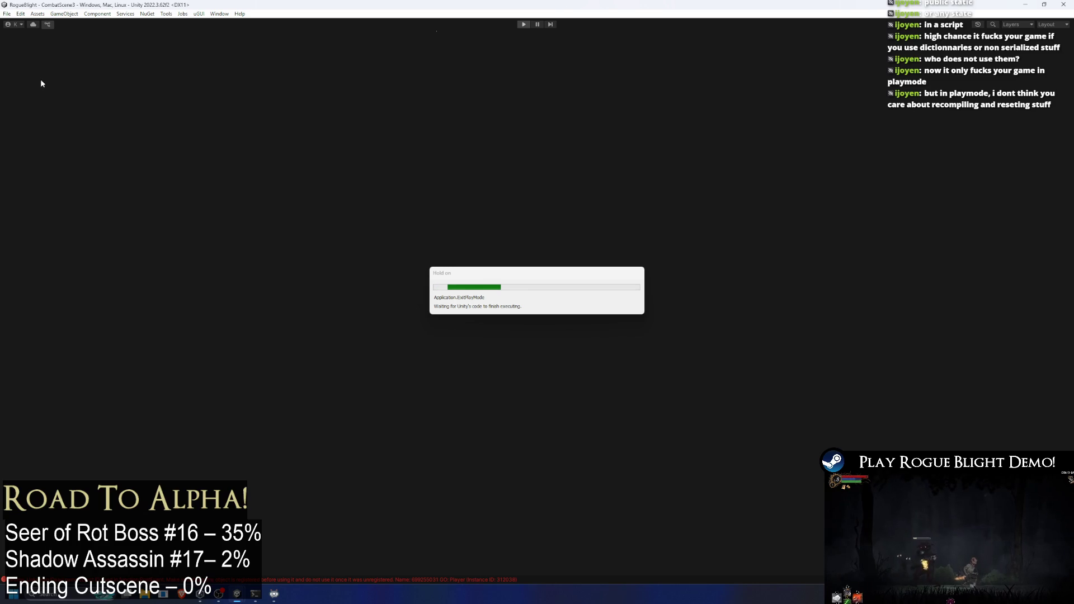
- Open Player Settings from File > Build Settings and view the Wwise Editor page
click(8, 13)
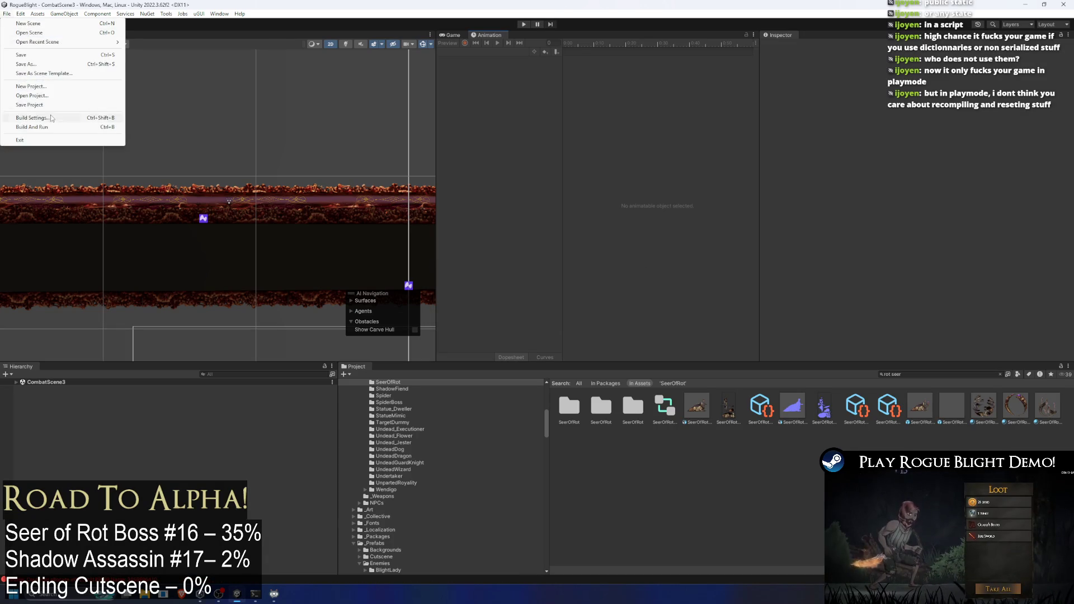
click(107, 118)
click(35, 572)
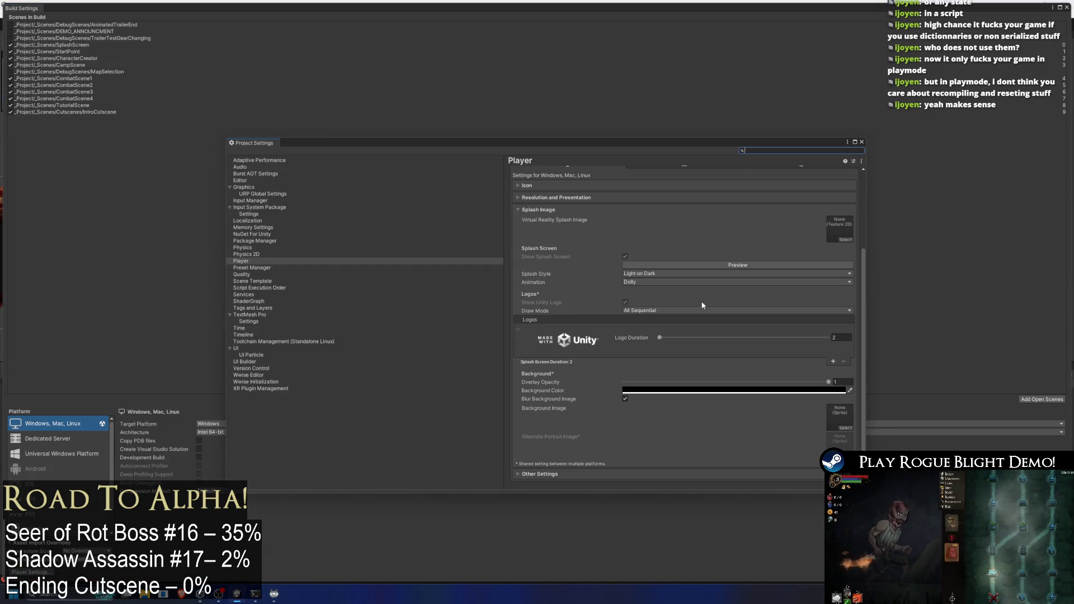
click(256, 376)
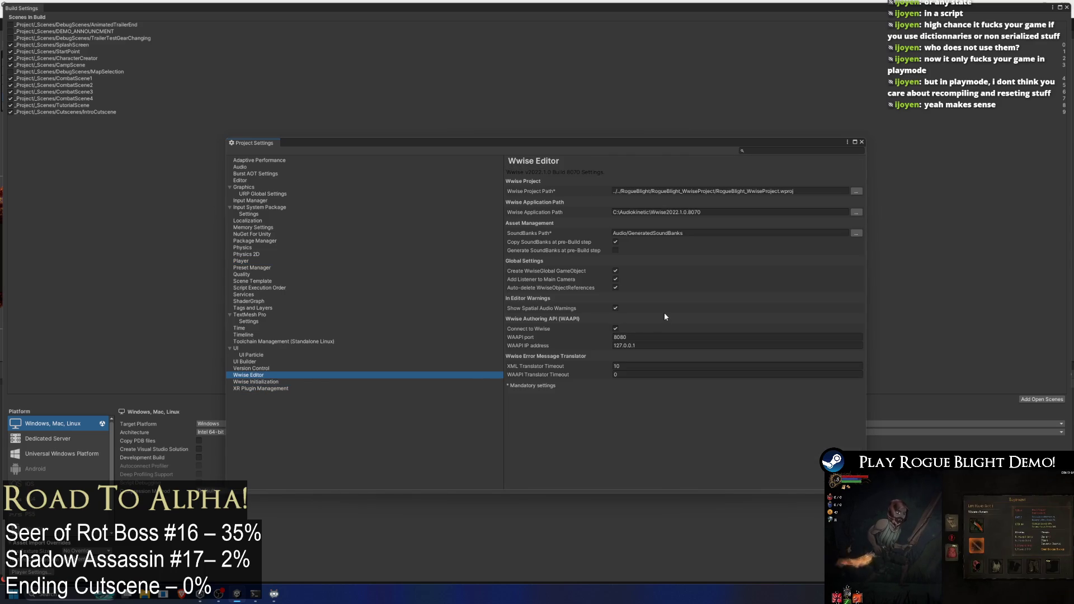
- Review the Editor play-mode settings, then close Project Settings and Build Settings
click(241, 180)
scroll(778, 309, down, 10)
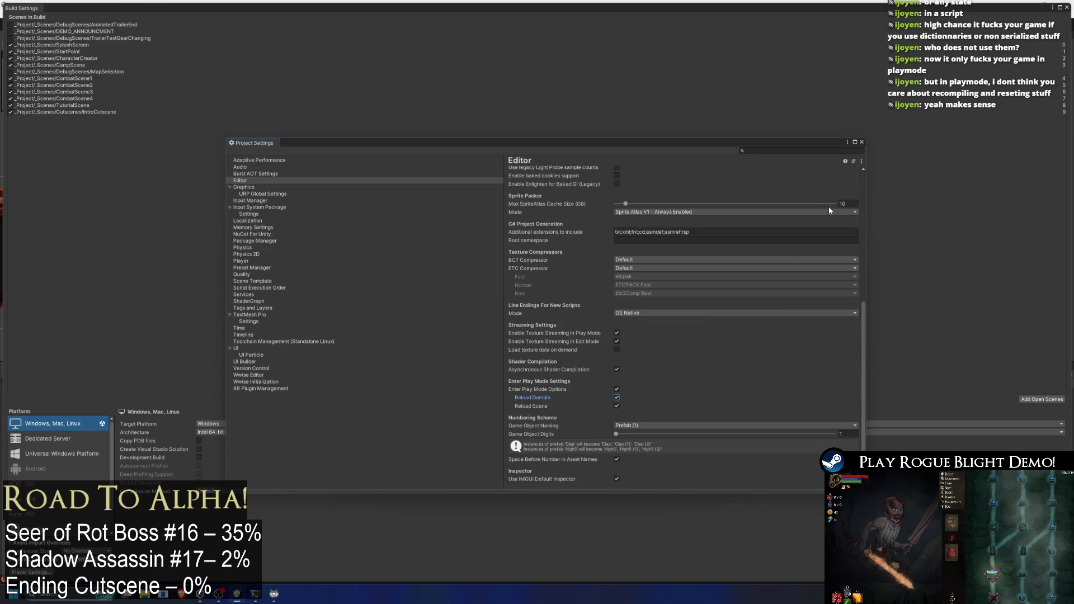
click(861, 141)
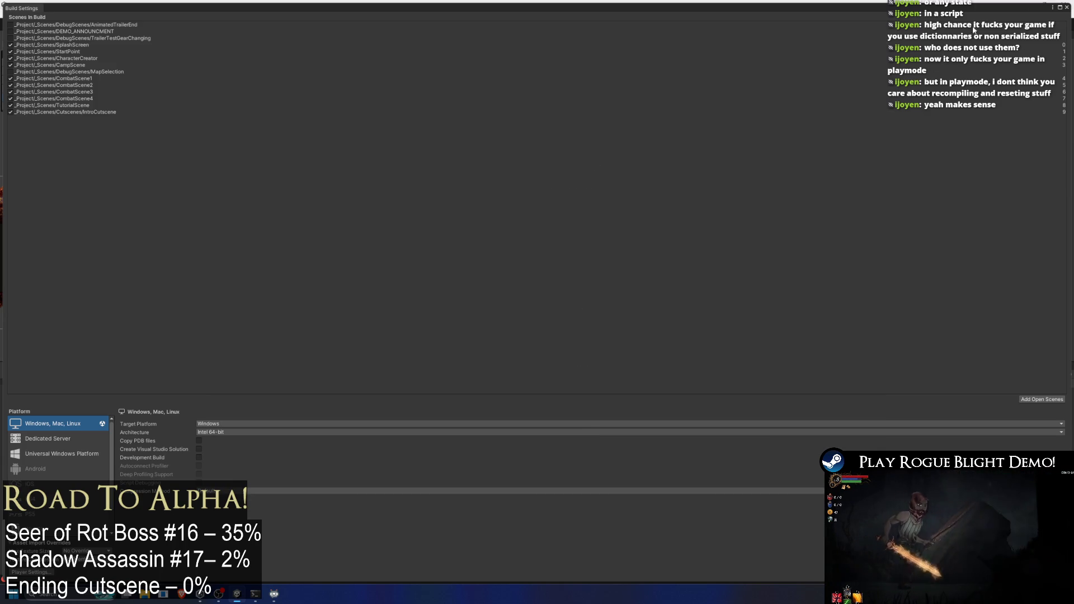
click(1065, 9)
- Restart Play mode and slash the Seer of Rot several times, dashing back in
click(523, 24)
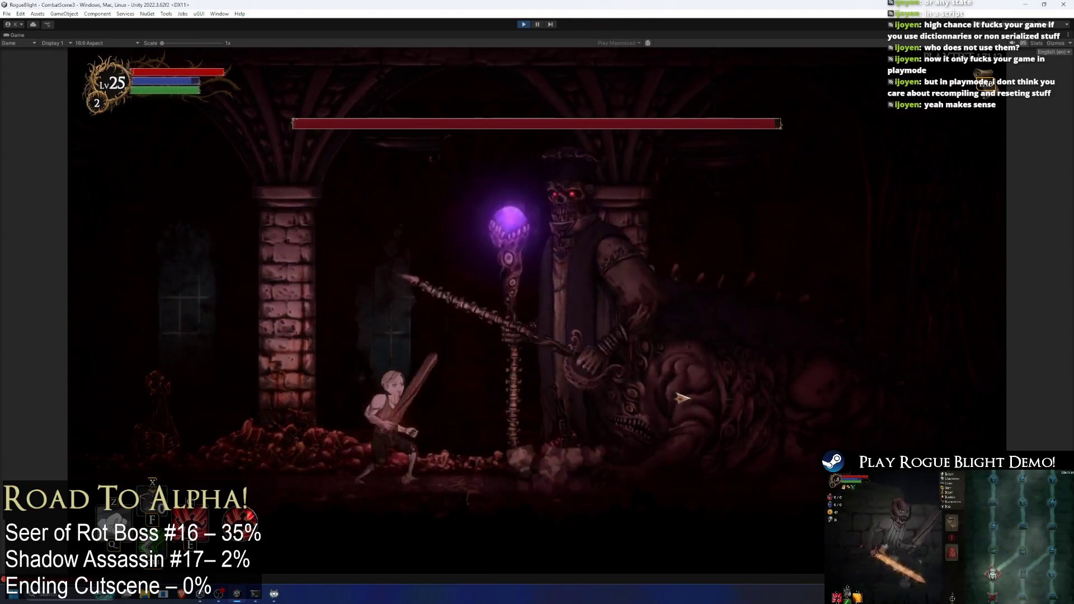
key(d)
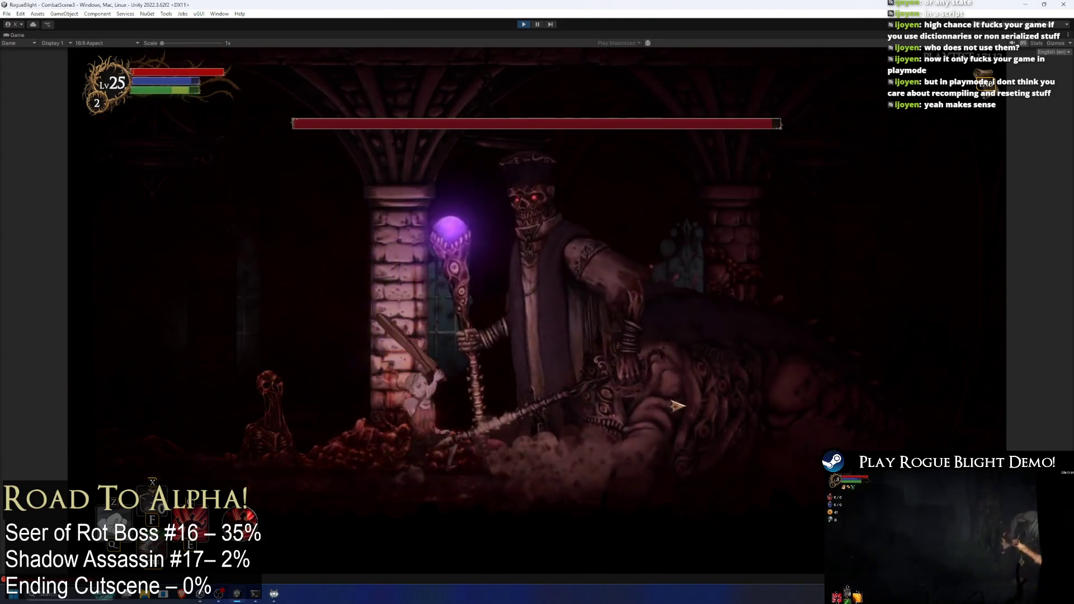
click(681, 400)
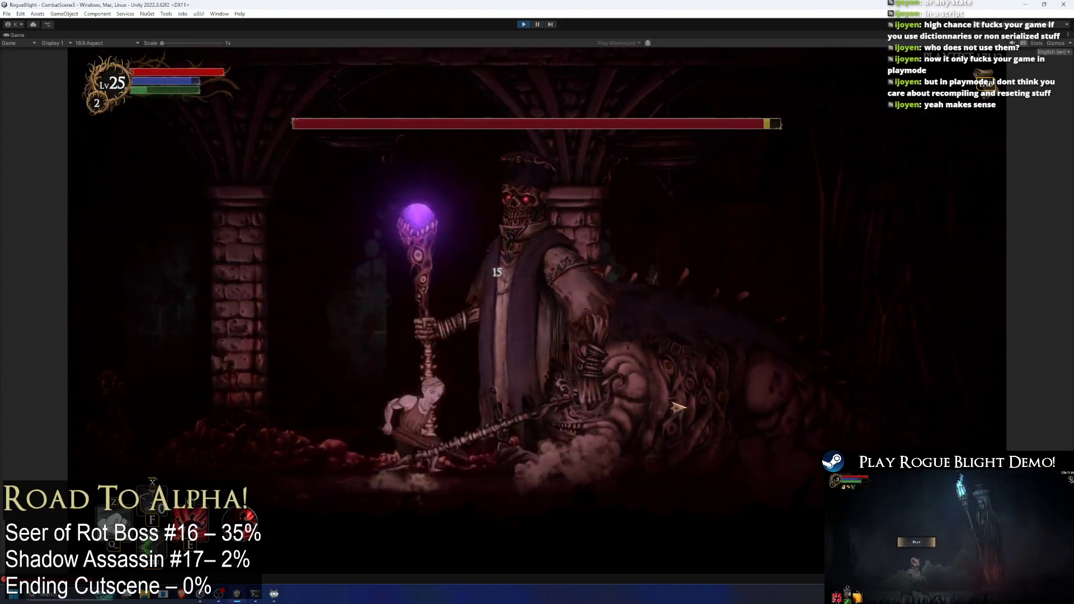
click(682, 407)
click(687, 405)
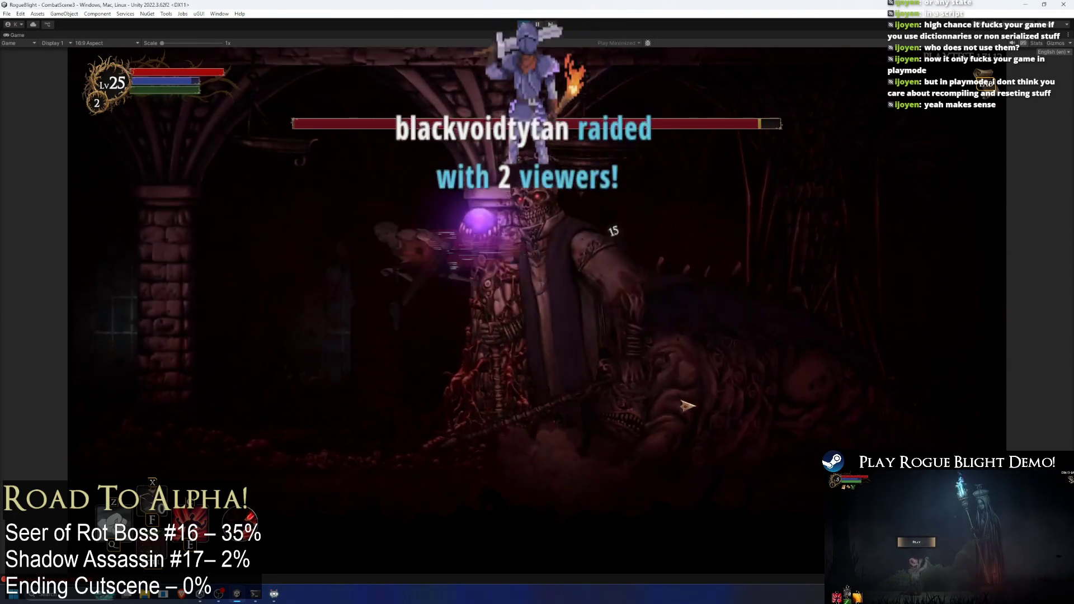
key(d)
key(a)
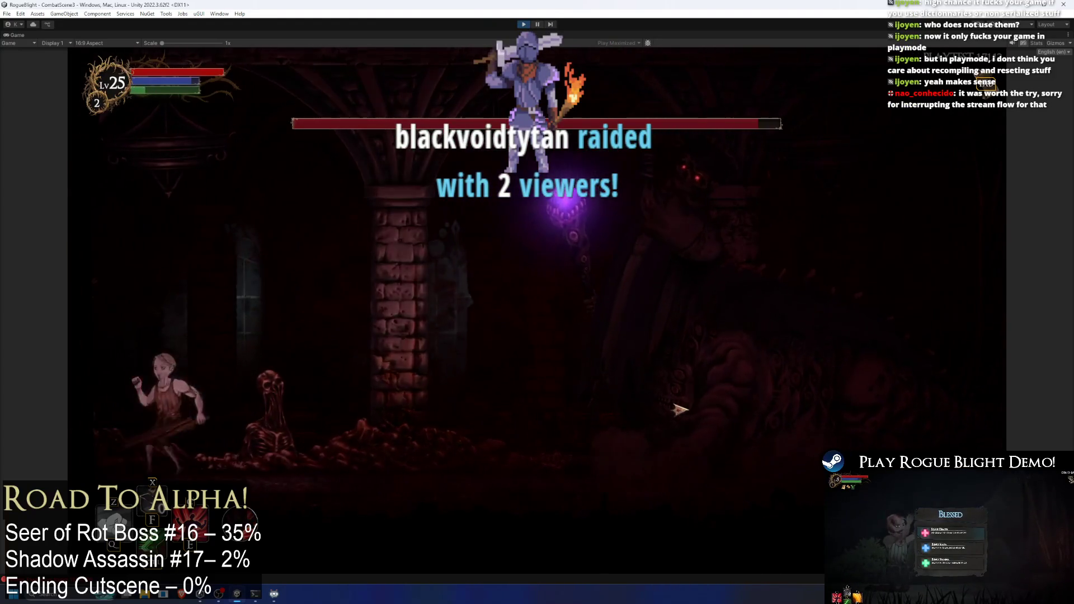
key(d)
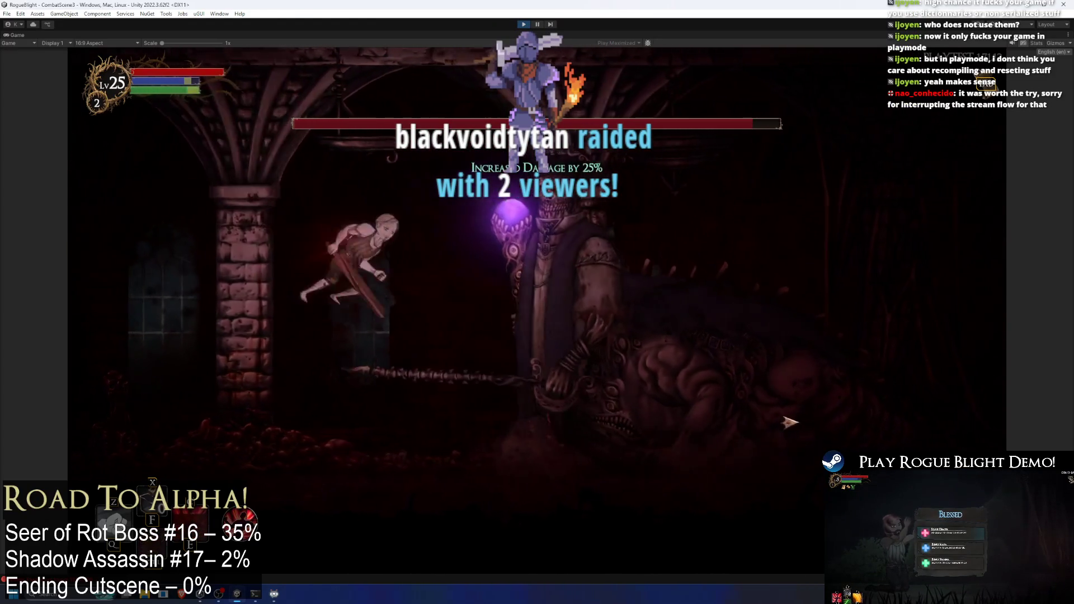
- Keep dodging and lunging at the boss, then pause with Esc and exit Play mode
key(d)
key(a)
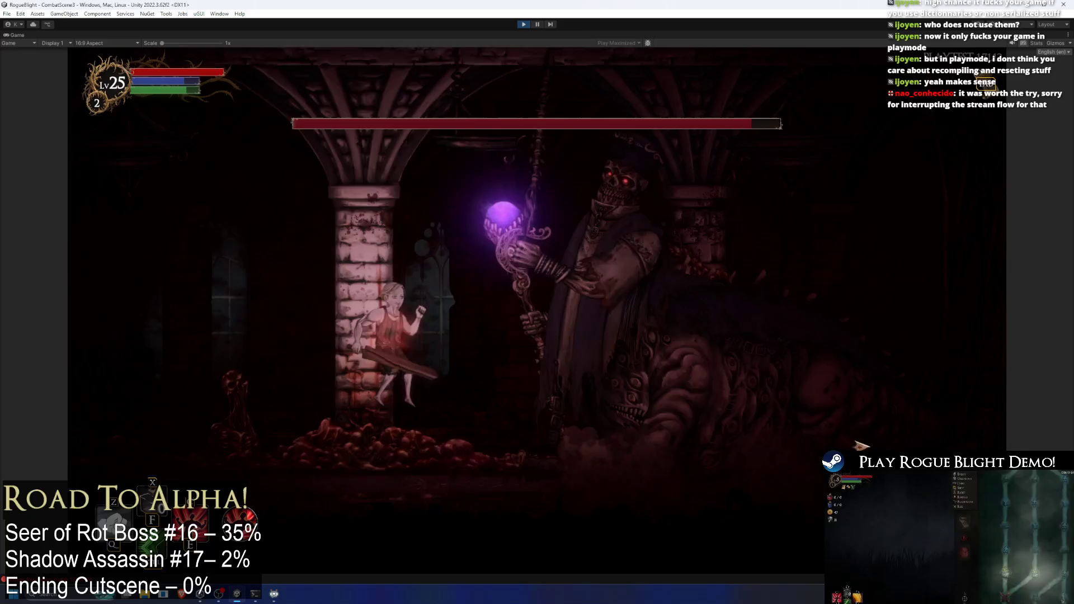
key(a)
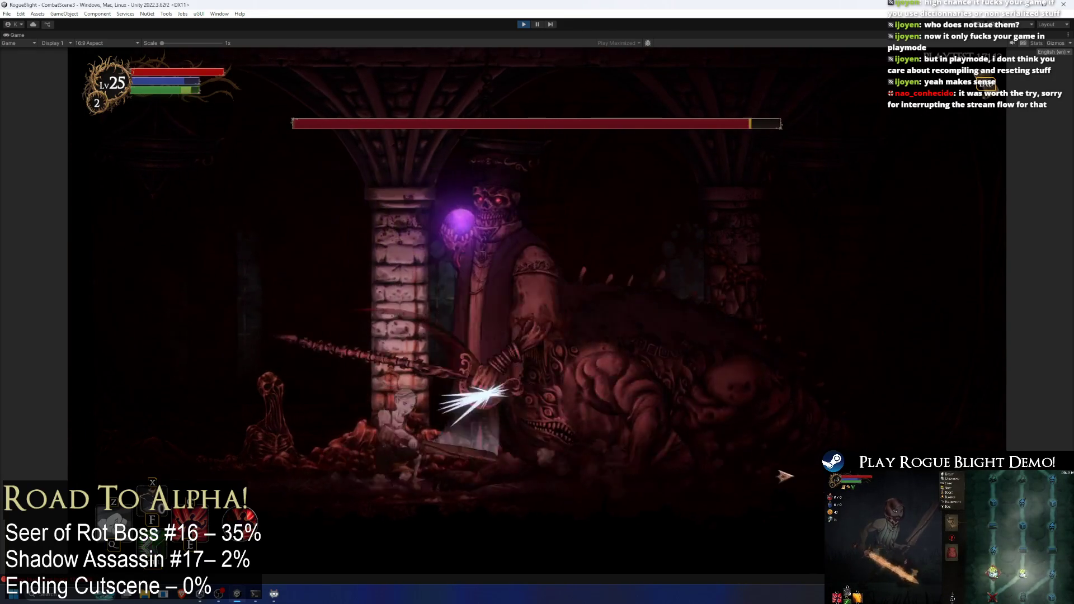
key(space)
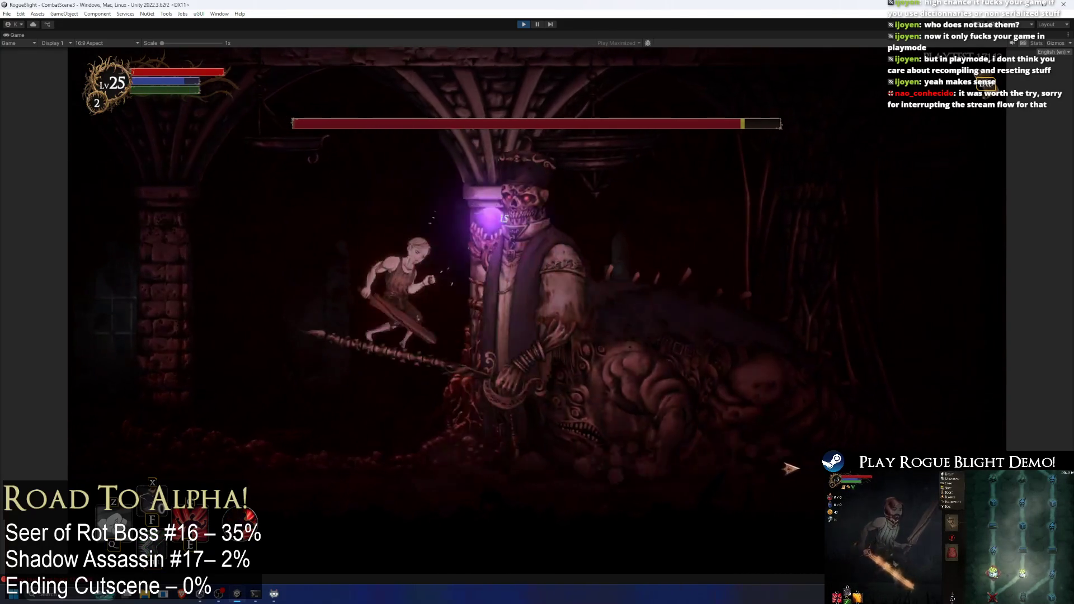
key(a)
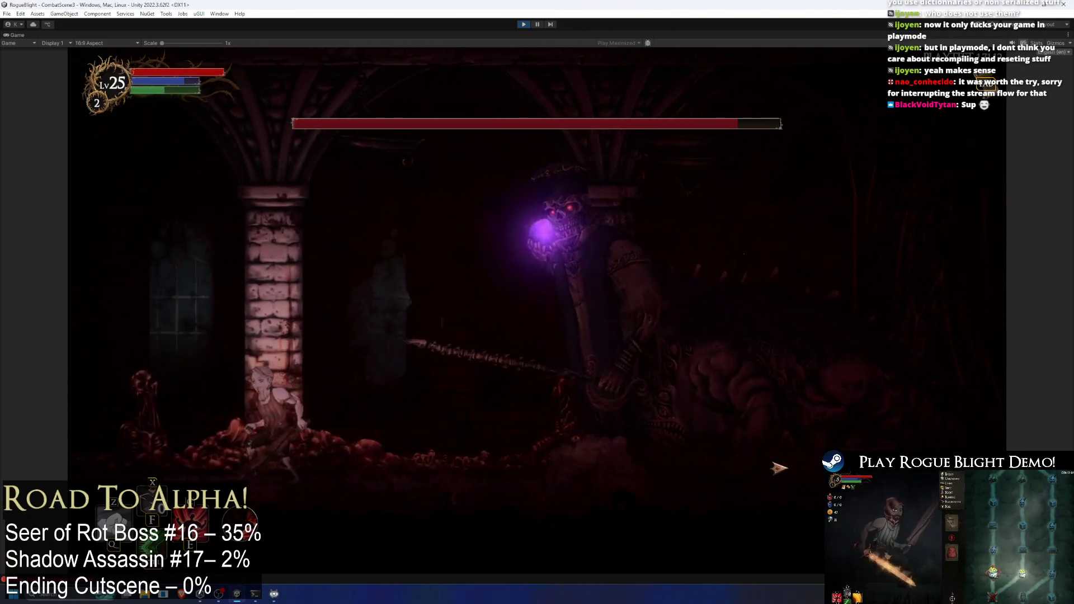
key(d)
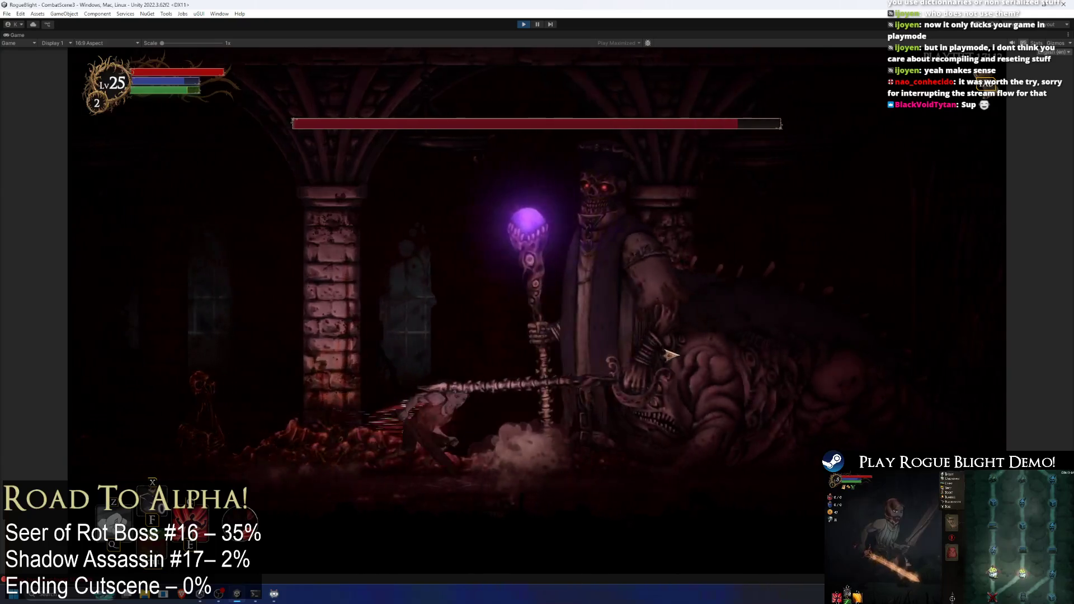
key(Escape)
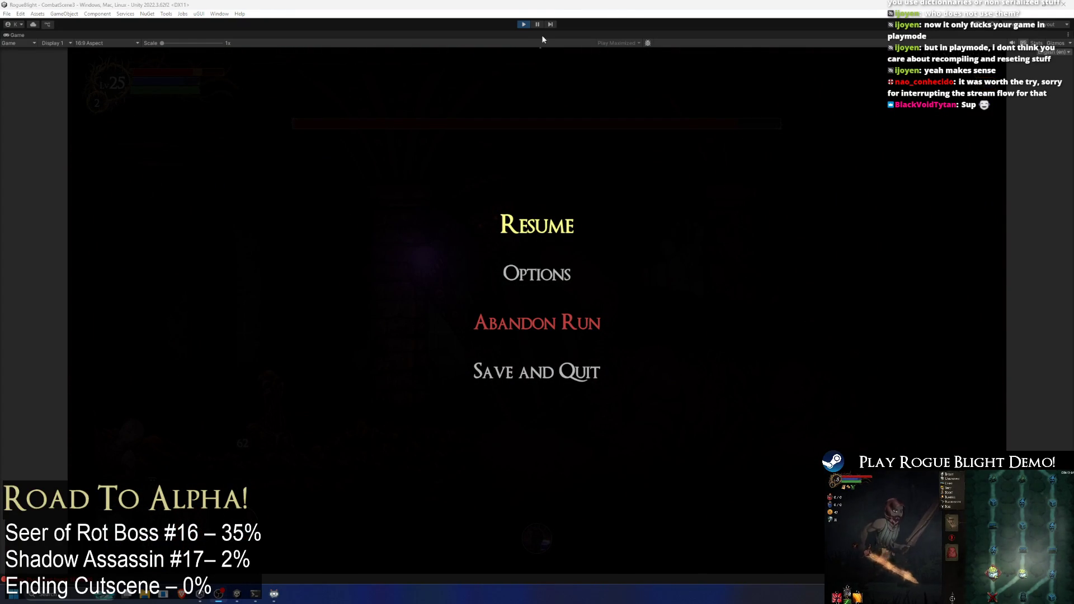
click(526, 24)
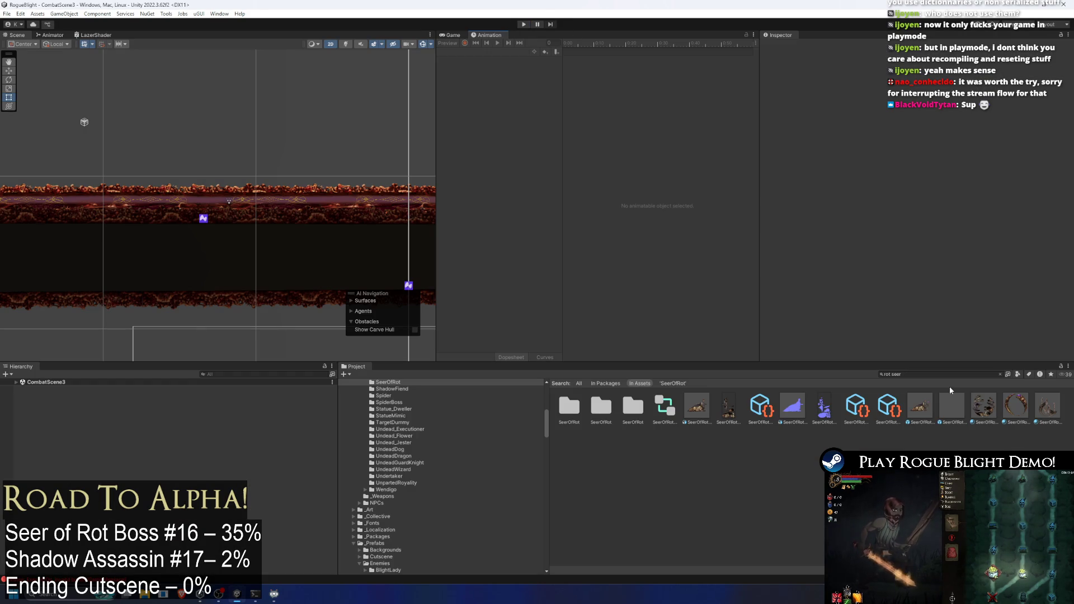
- Open SeerOfRot_Prefab and switch the Animation window to the Sword_Swing_Seer clip
double_click(923, 405)
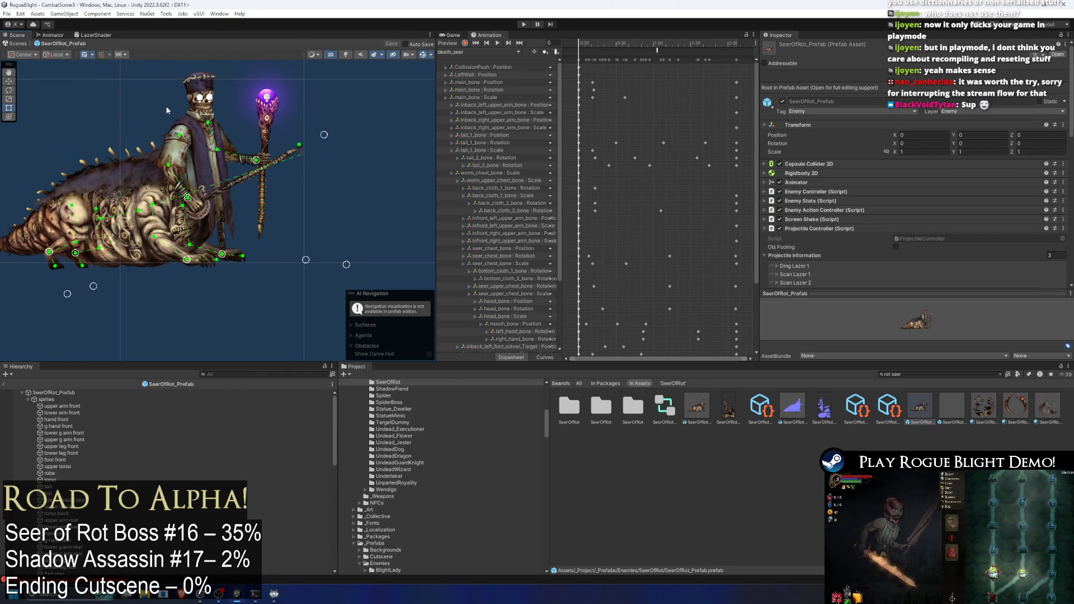
click(479, 52)
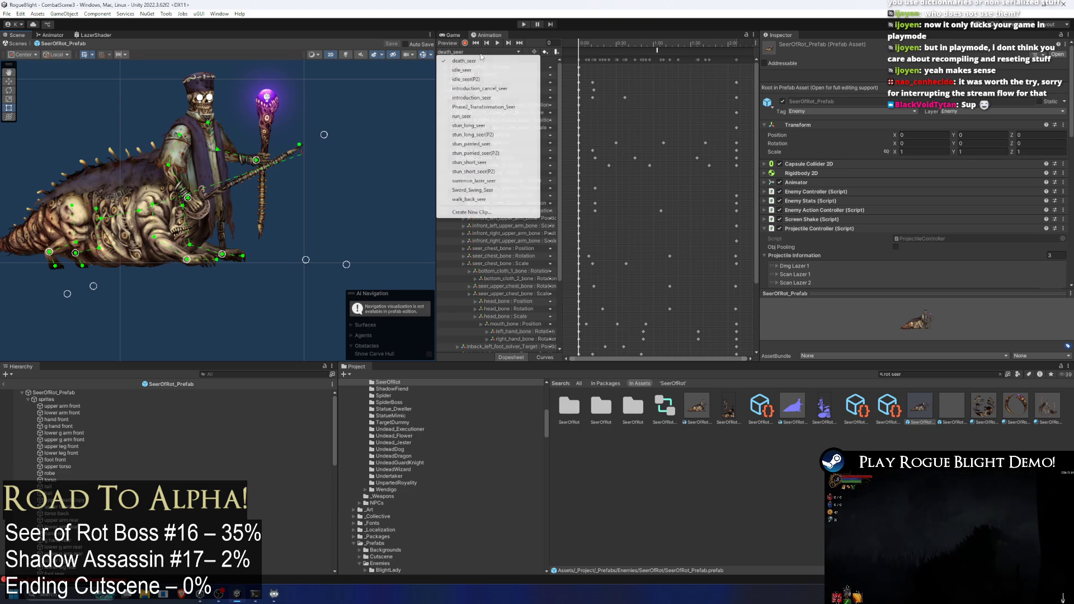
click(476, 189)
drag(622, 51, 666, 57)
click(625, 47)
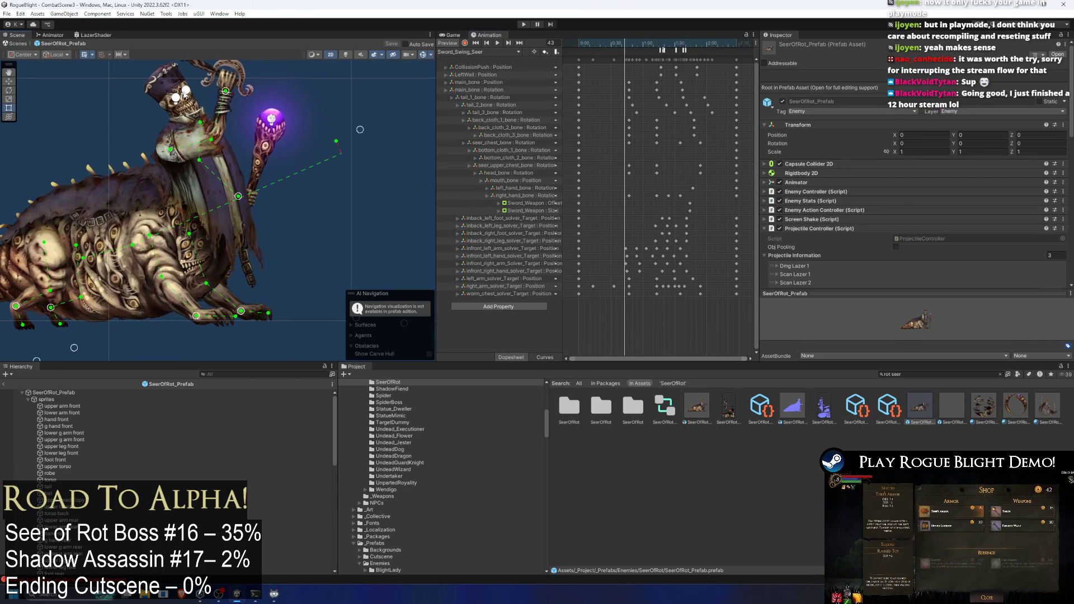
- Pose the mouth_bone to add position keys, keying a raised mouth at frame 26
click(154, 112)
scroll(154, 112, up, 5)
scroll(154, 112, up, 2)
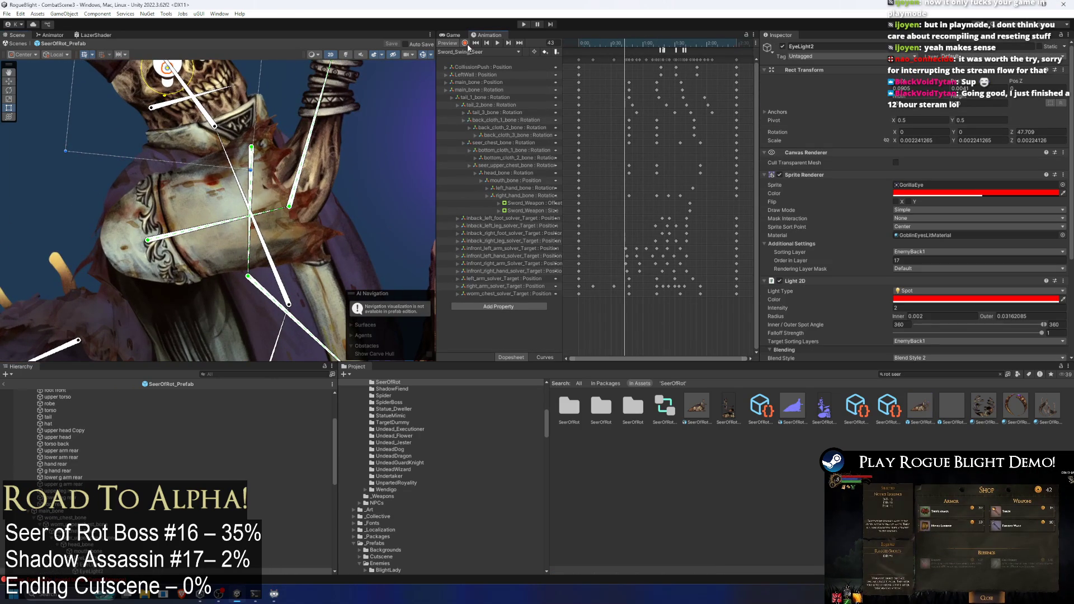
scroll(196, 133, up, 2)
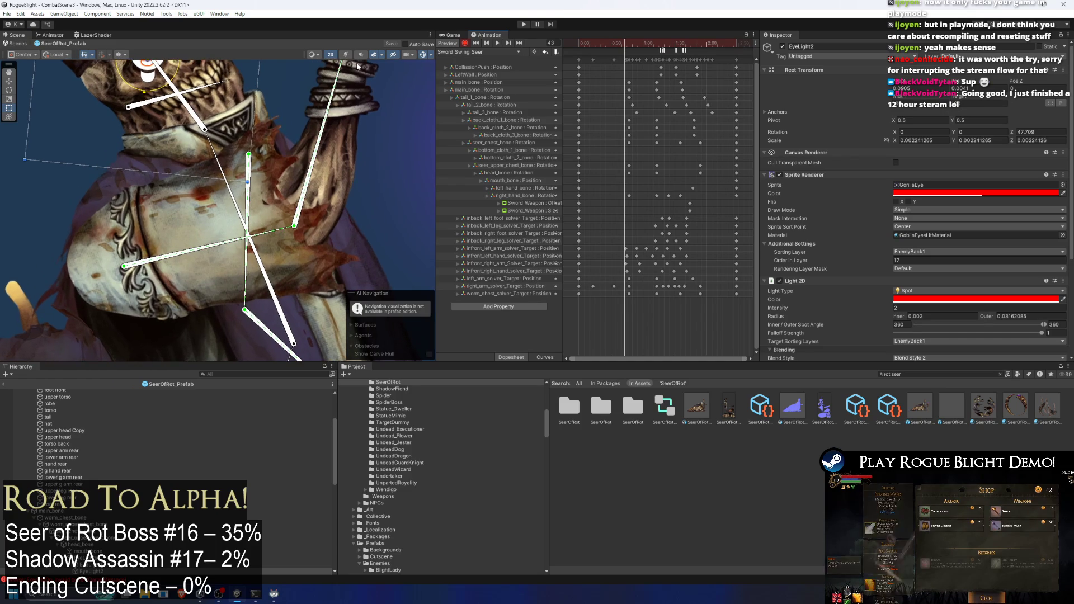
scroll(195, 133, up, 2)
drag(168, 156, 177, 166)
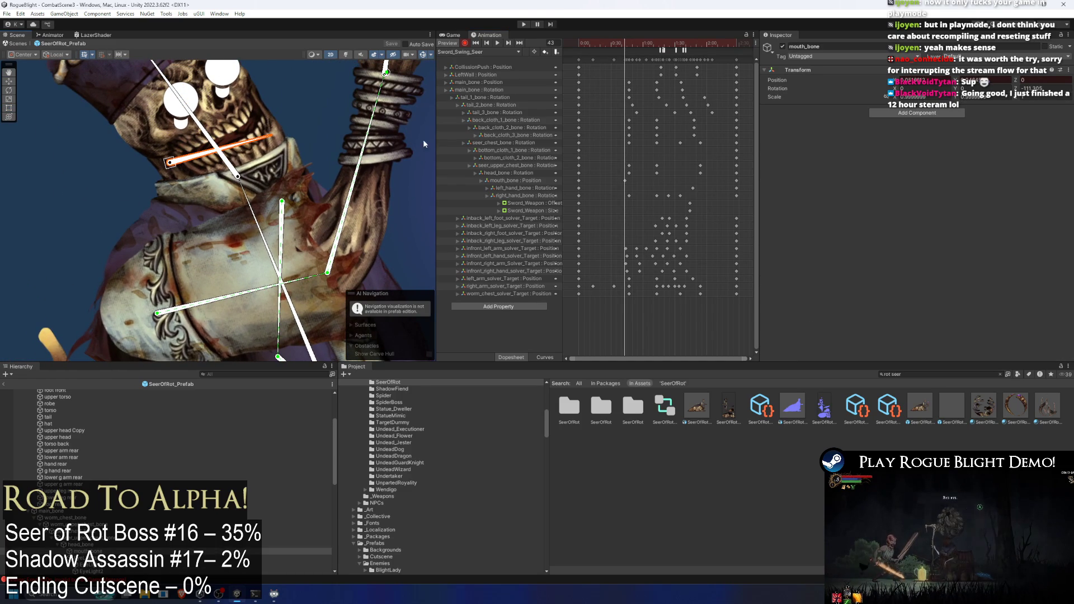
mouse_move(623, 48)
mouse_down()
mouse_move(590, 42)
mouse_move(621, 52)
mouse_move(606, 43)
mouse_up()
click(602, 45)
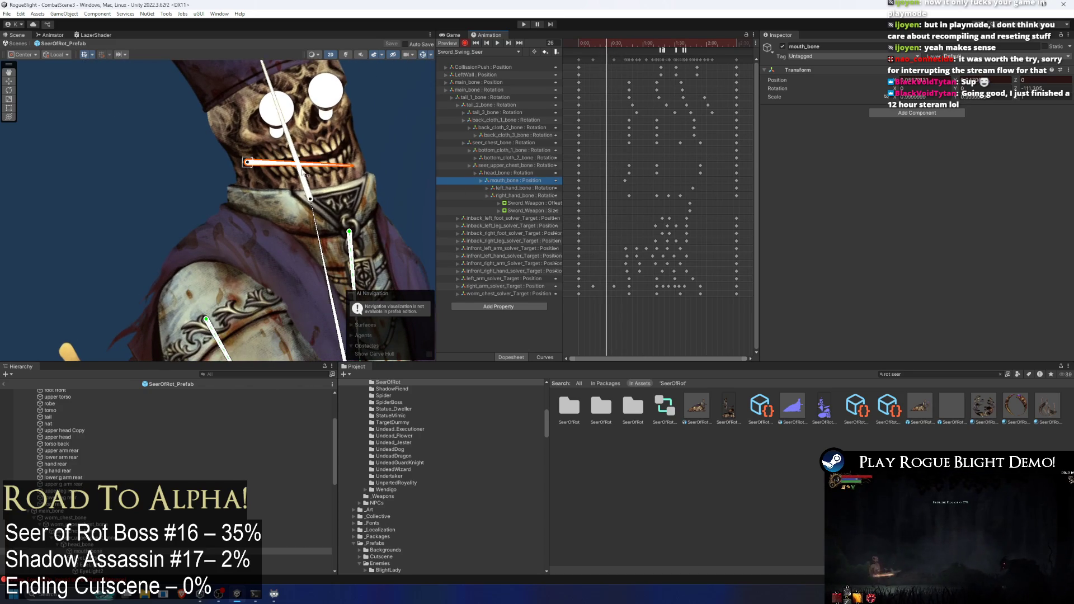
drag(258, 161, 249, 159)
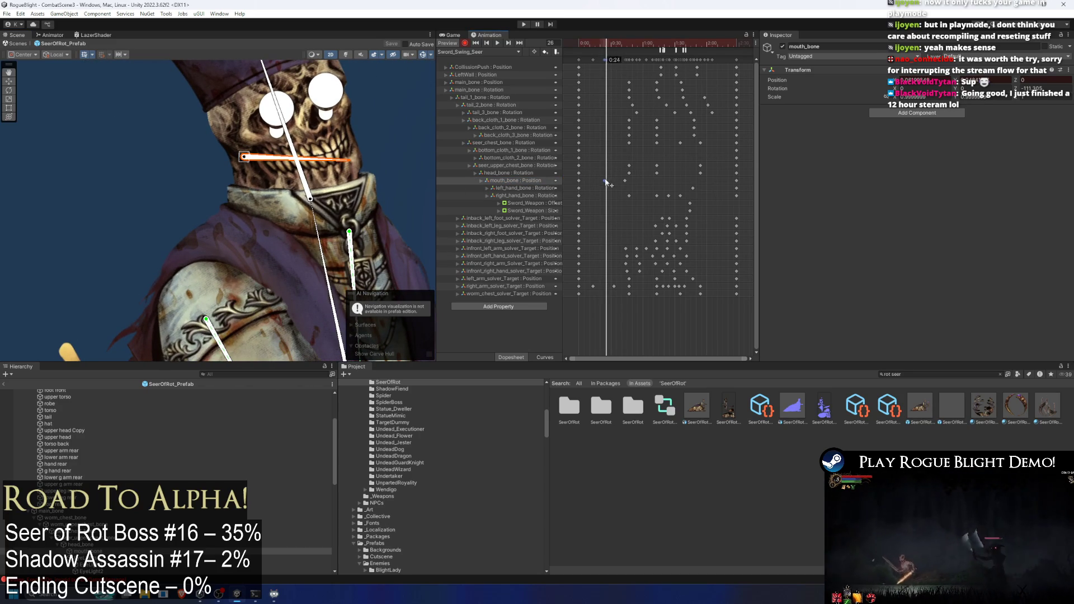
drag(606, 182, 602, 182)
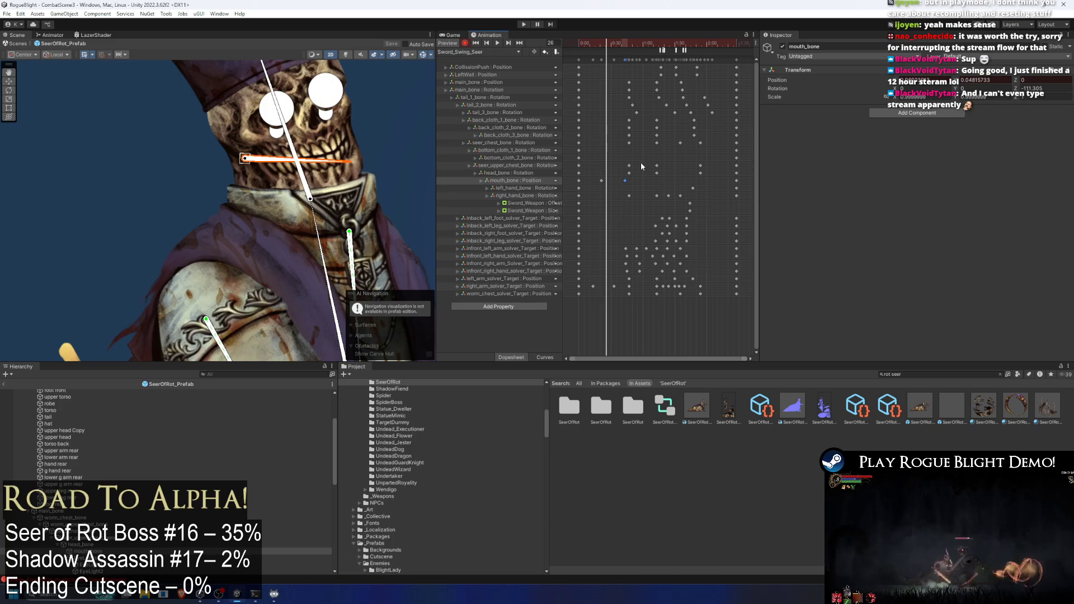
- Add mouth_bone position keys at frames 67 and 91
click(645, 44)
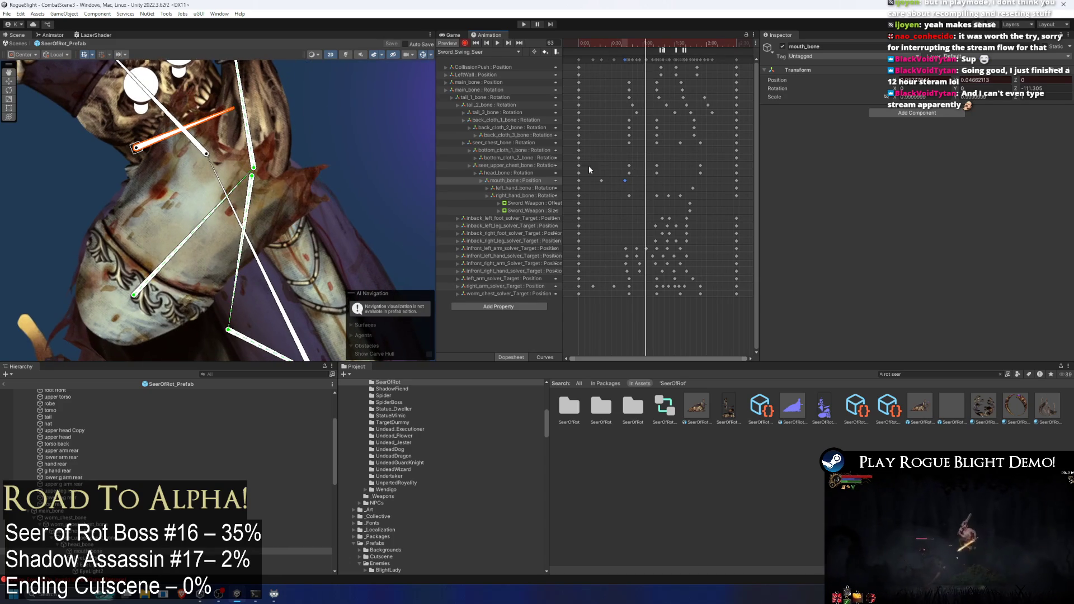
click(651, 44)
double_click(650, 180)
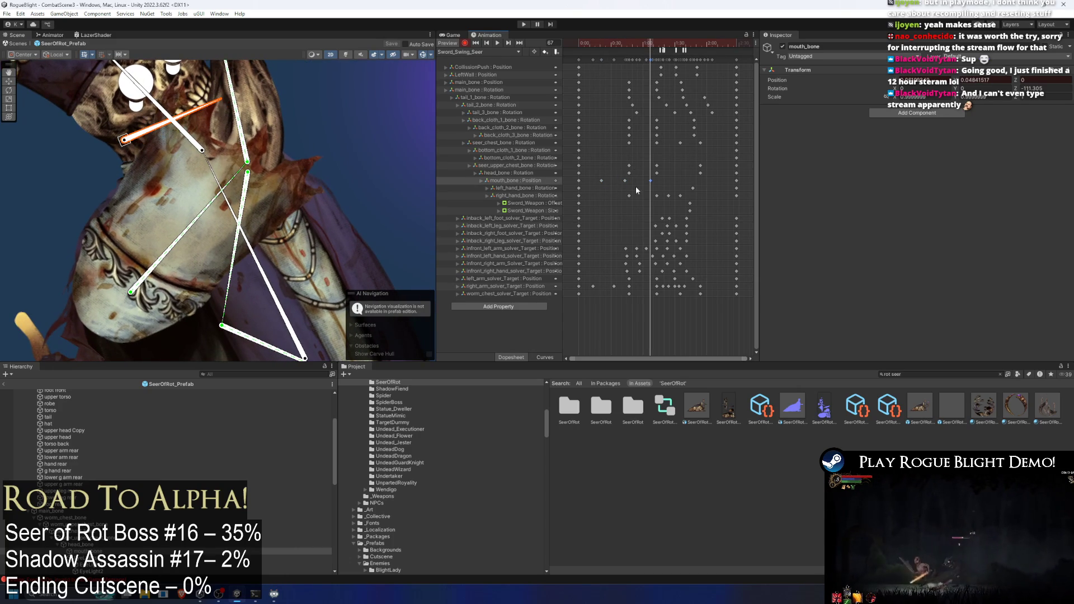
click(676, 44)
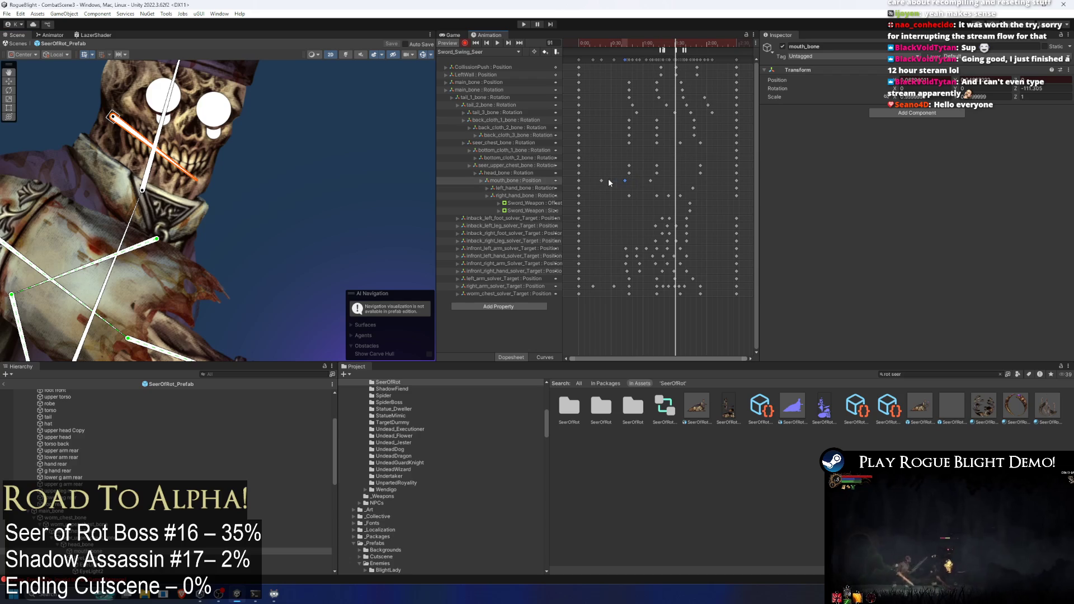
key(ctrl+v)
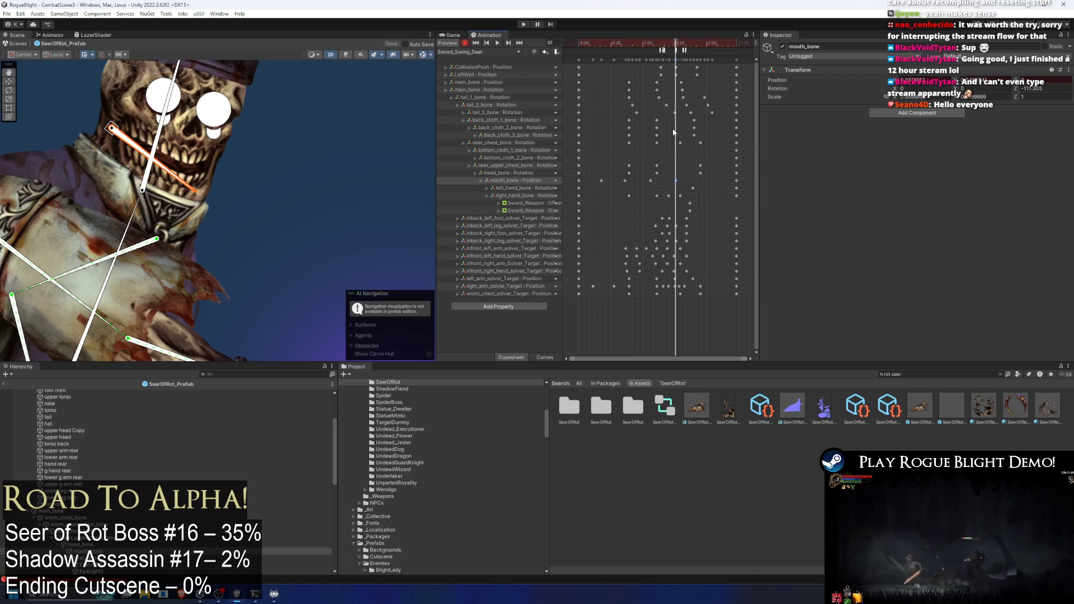
- Preview the swing to frame 126 and select the Sword_Weapon Offset and Size keys
scroll(204, 163, up, 2)
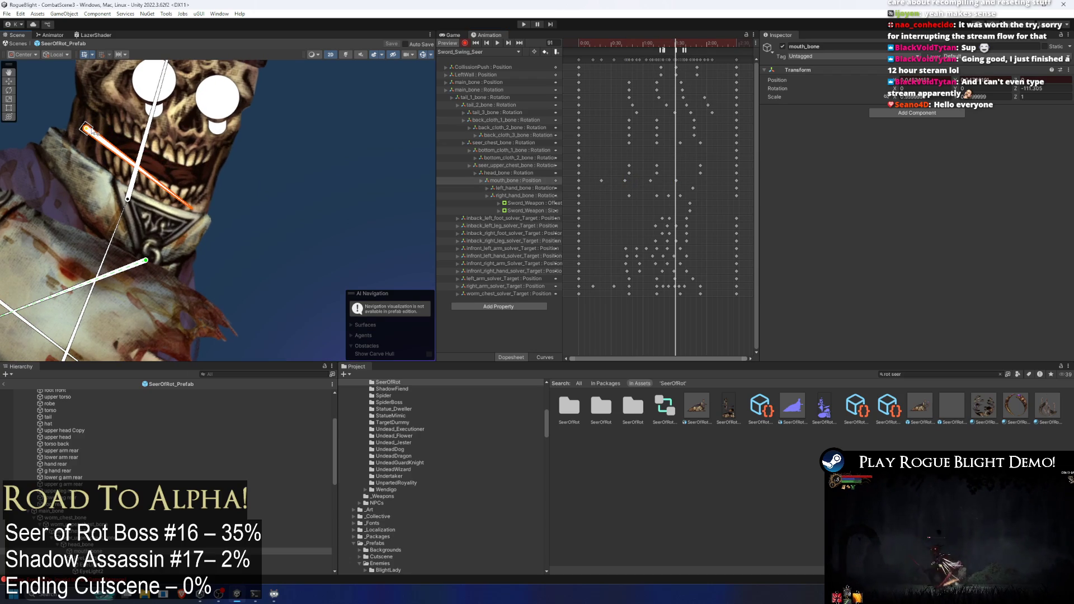
mouse_move(676, 44)
mouse_down()
mouse_move(713, 53)
mouse_move(718, 71)
mouse_up()
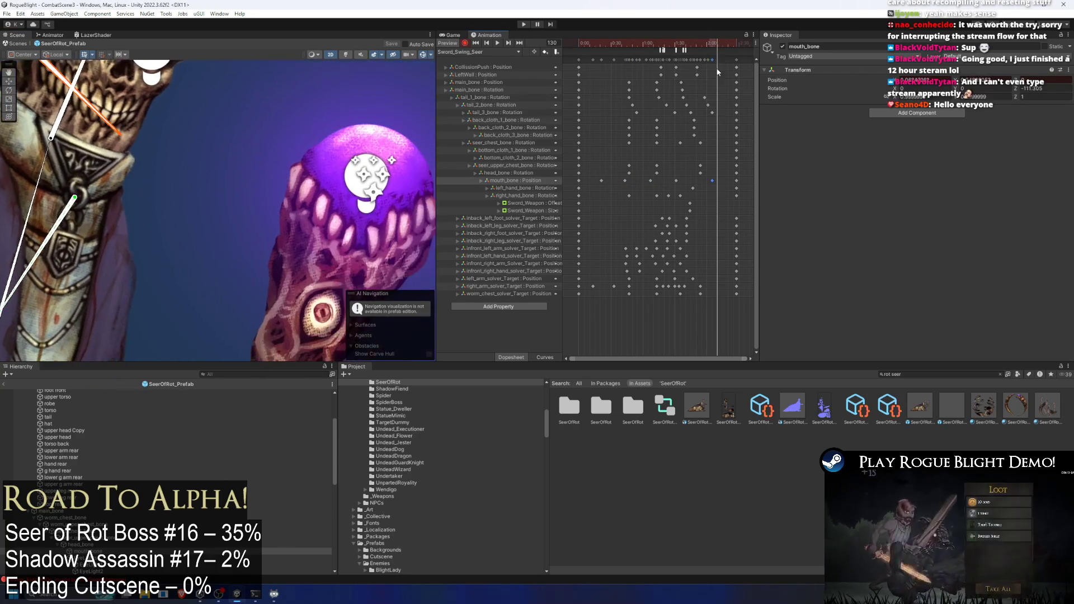
drag(695, 199, 688, 213)
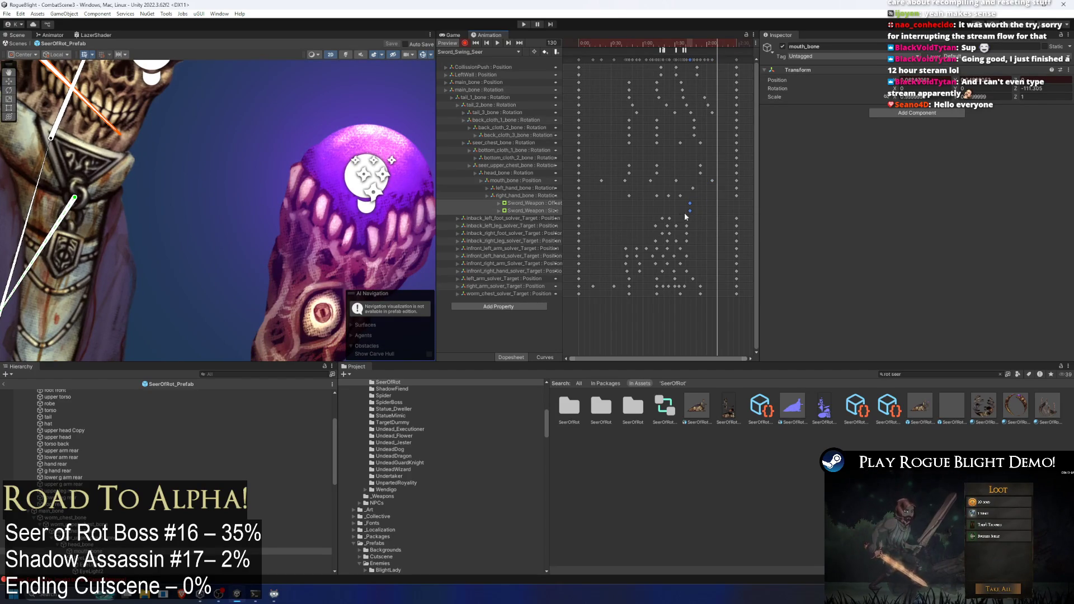
click(519, 207)
- Inspect the Sword_Weapon Offset and Size tracks, undoing a trial Size track deletion
scroll(277, 181, down, 10)
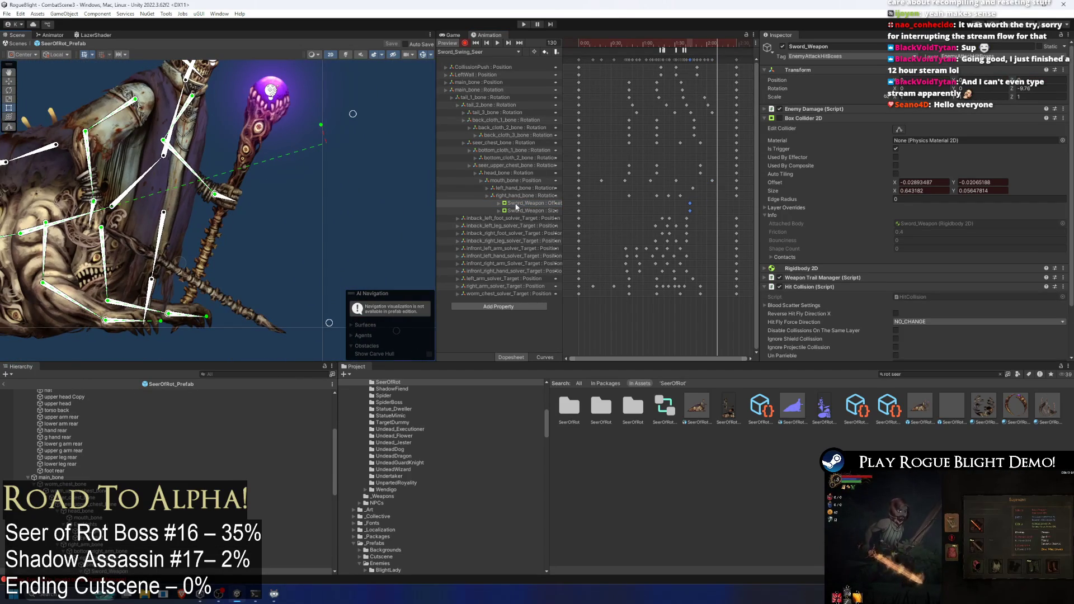
click(537, 205)
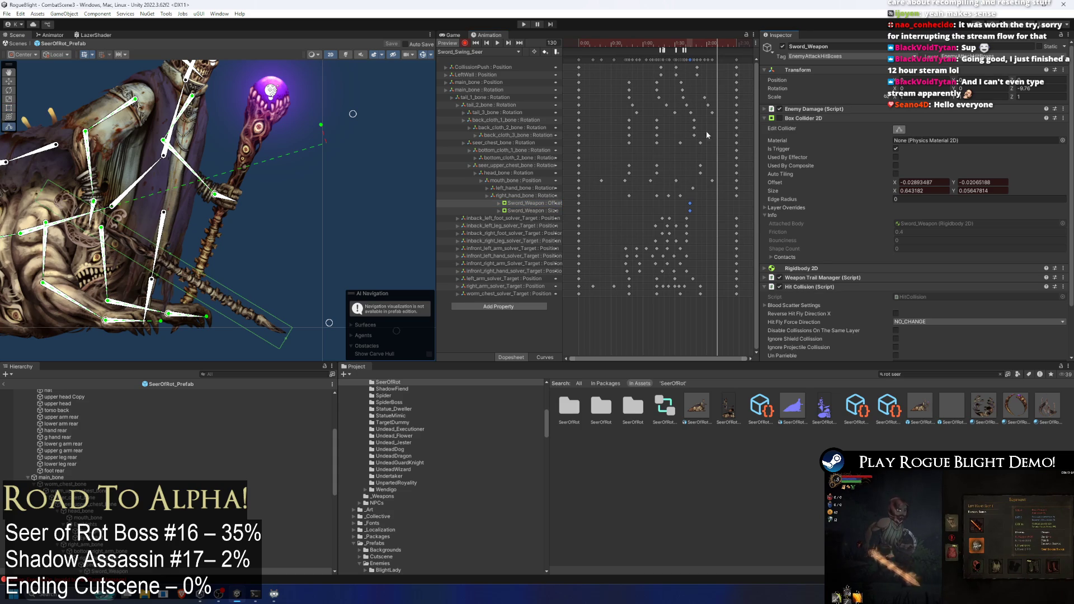
key(Delete)
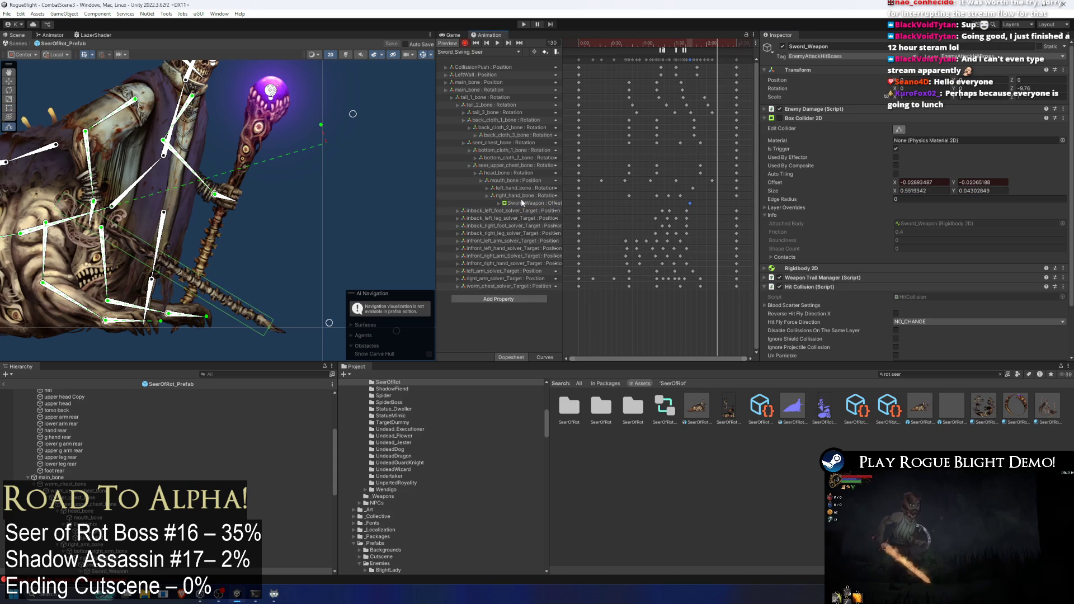
key(ctrl+z)
click(532, 211)
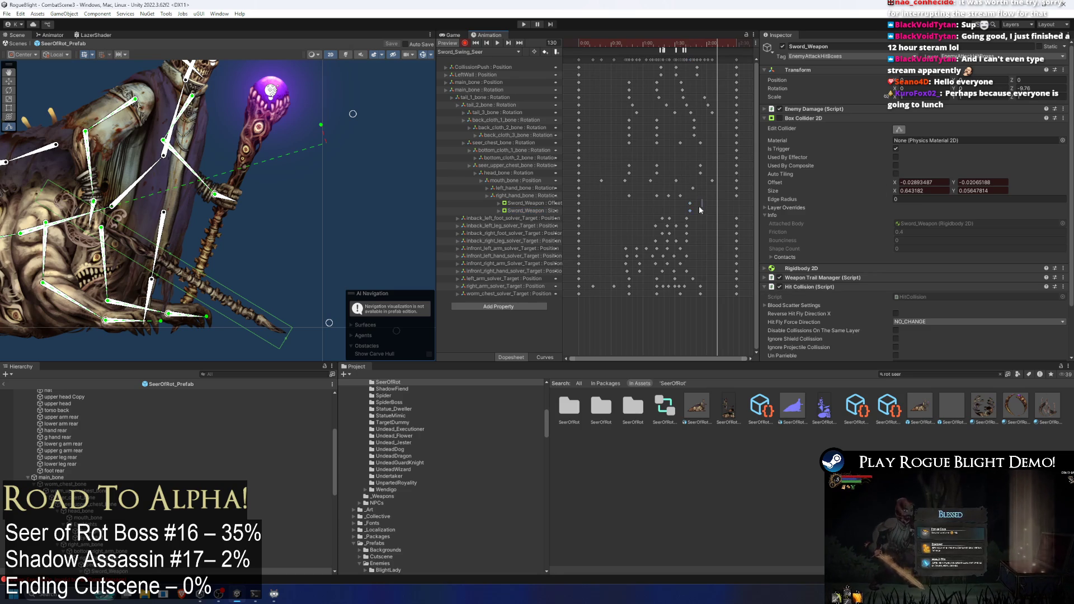
drag(699, 209, 693, 215)
click(676, 210)
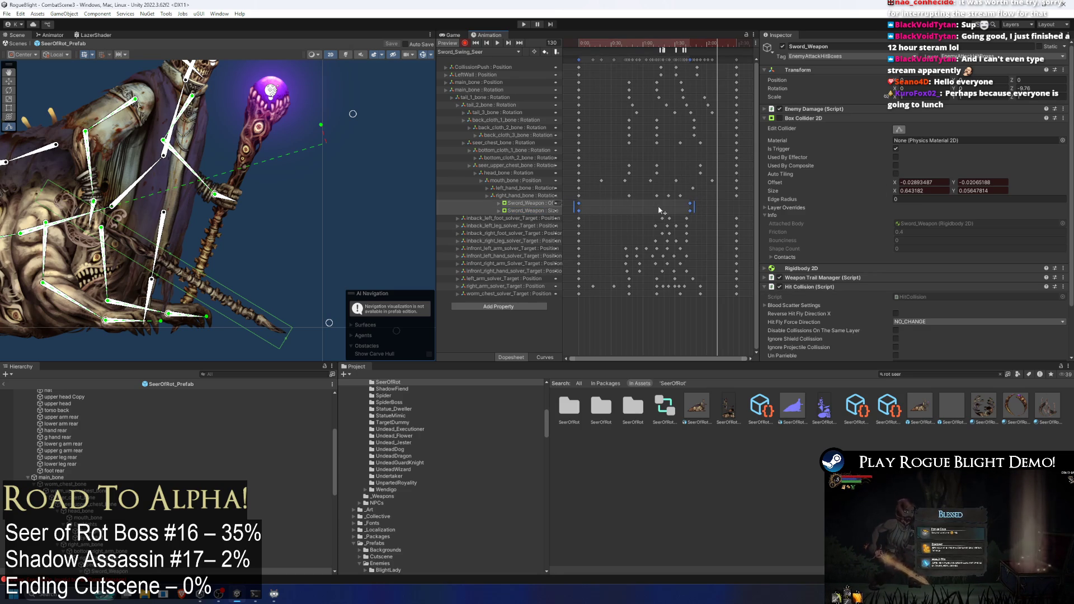
- Preview the swing from frame 0 to 106, then delete Sword_Weapon's Offset and Size tracks
drag(660, 43, 515, 52)
drag(582, 44, 696, 72)
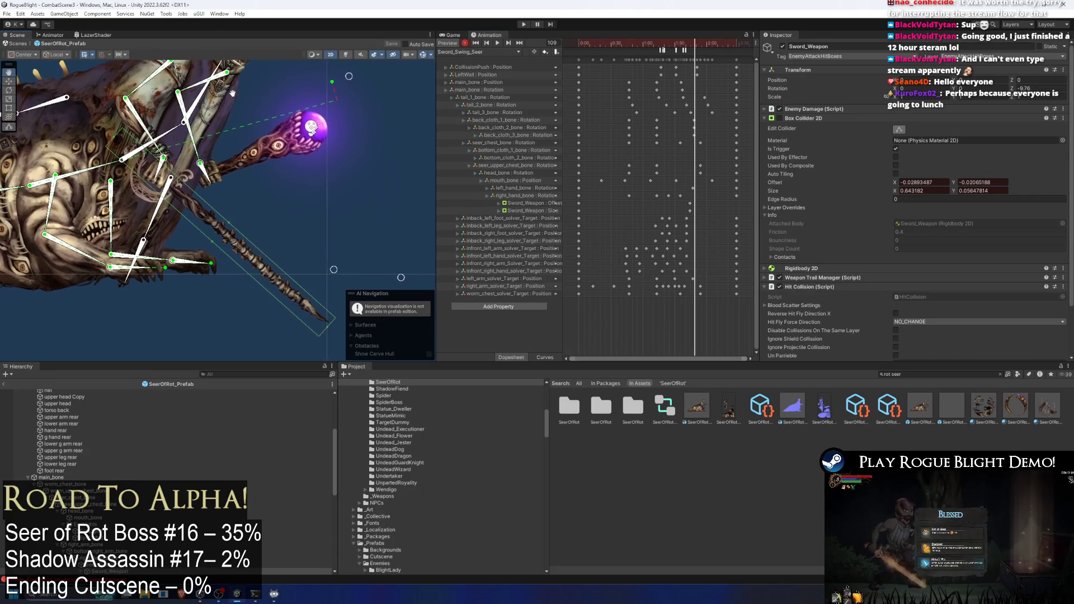
click(525, 203)
key(Delete)
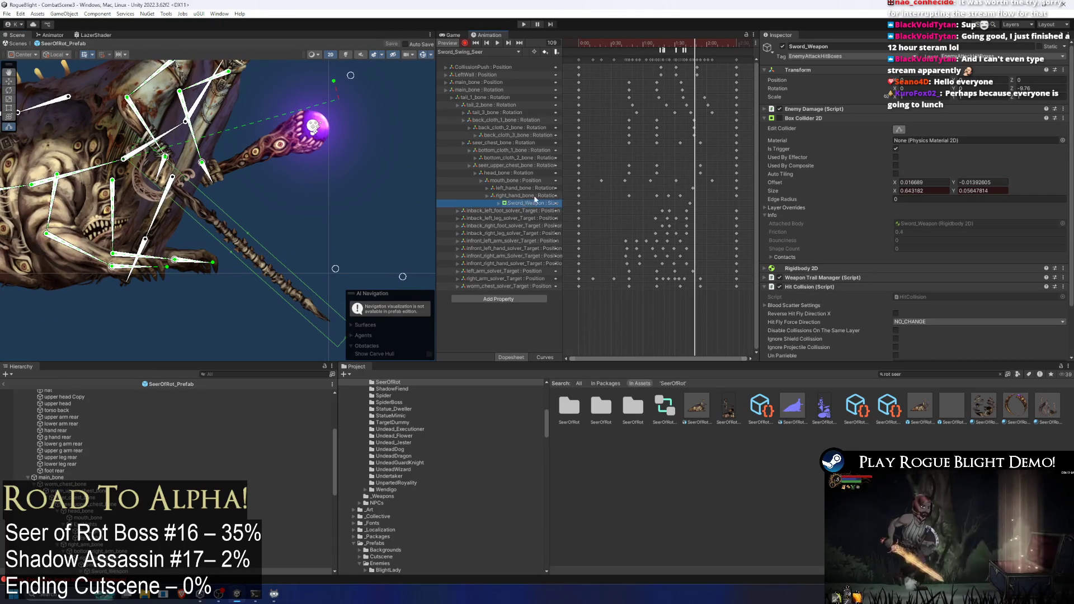
key(Delete)
- Pan the Scene view to the staff and stretch its Box Collider 2D hitbox outward
scroll(181, 168, up, 1)
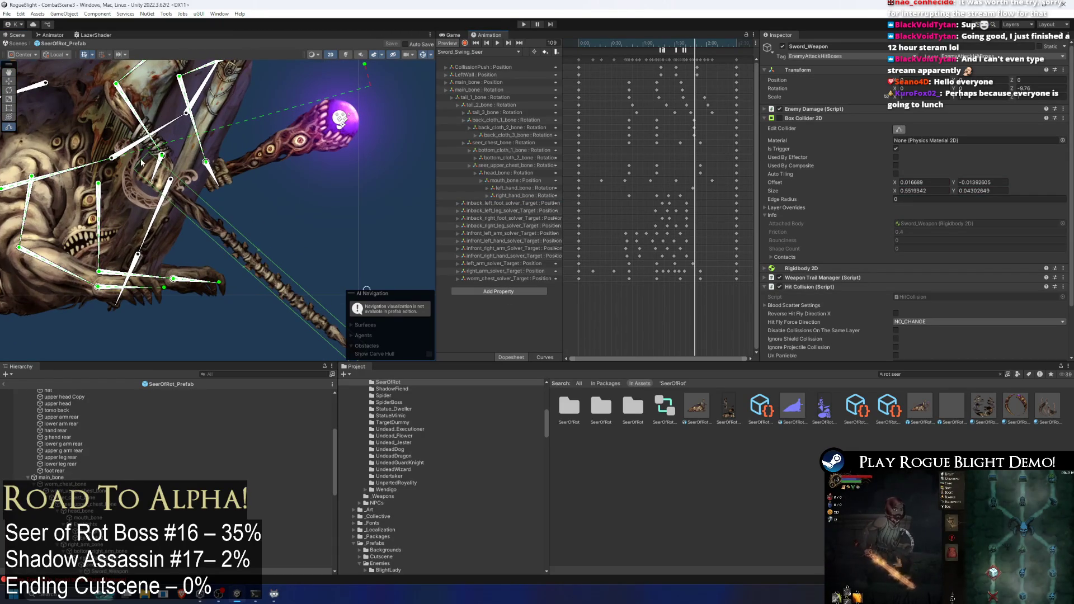
mouse_move(120, 146)
mouse_down()
mouse_move(42, 64)
mouse_move(71, 93)
mouse_up()
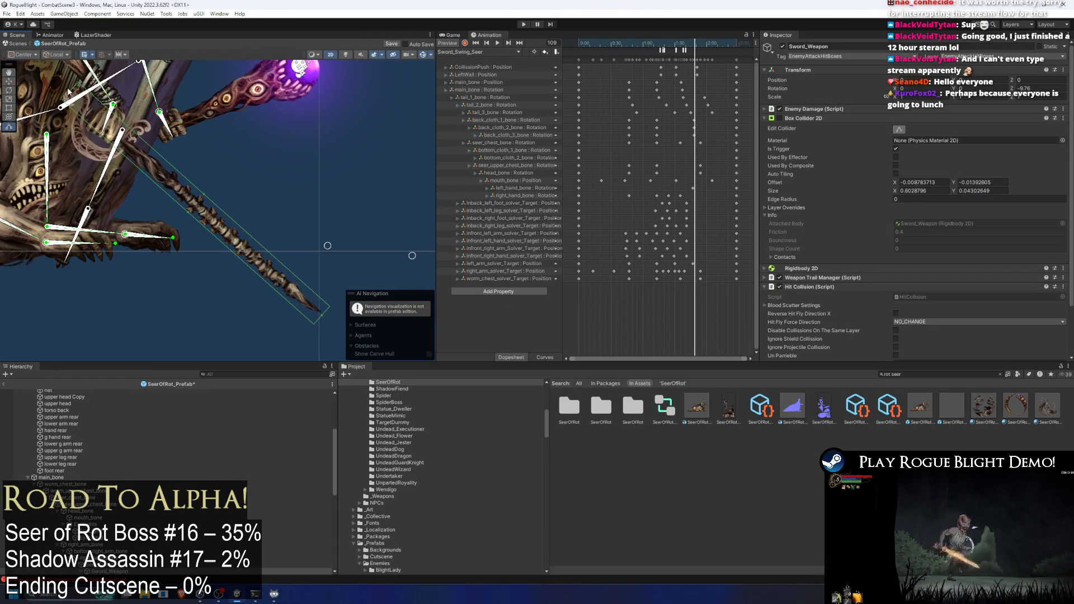
click(70, 96)
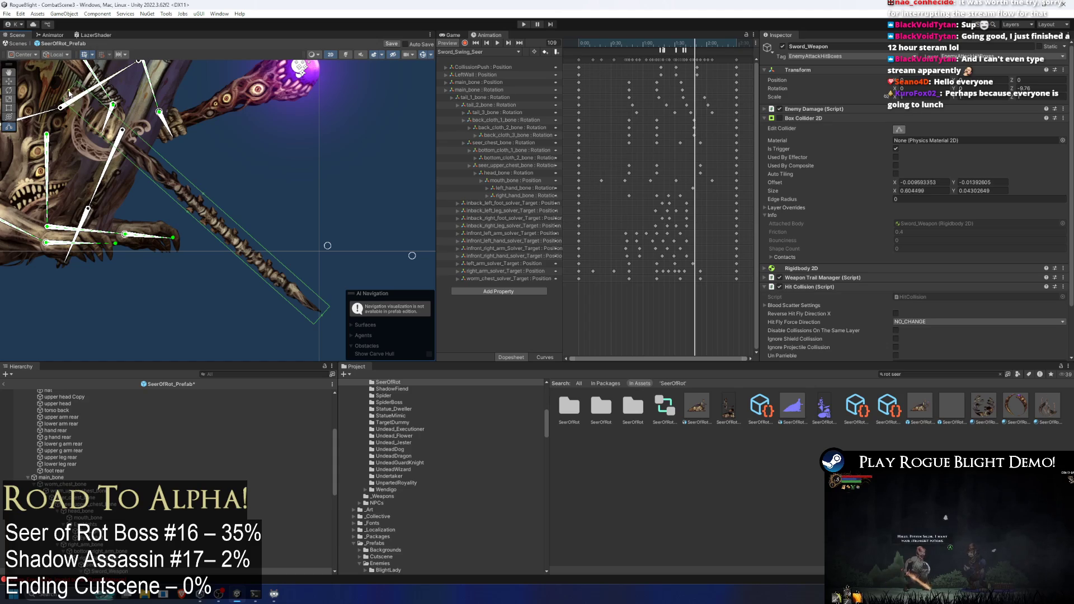
drag(187, 213, 181, 216)
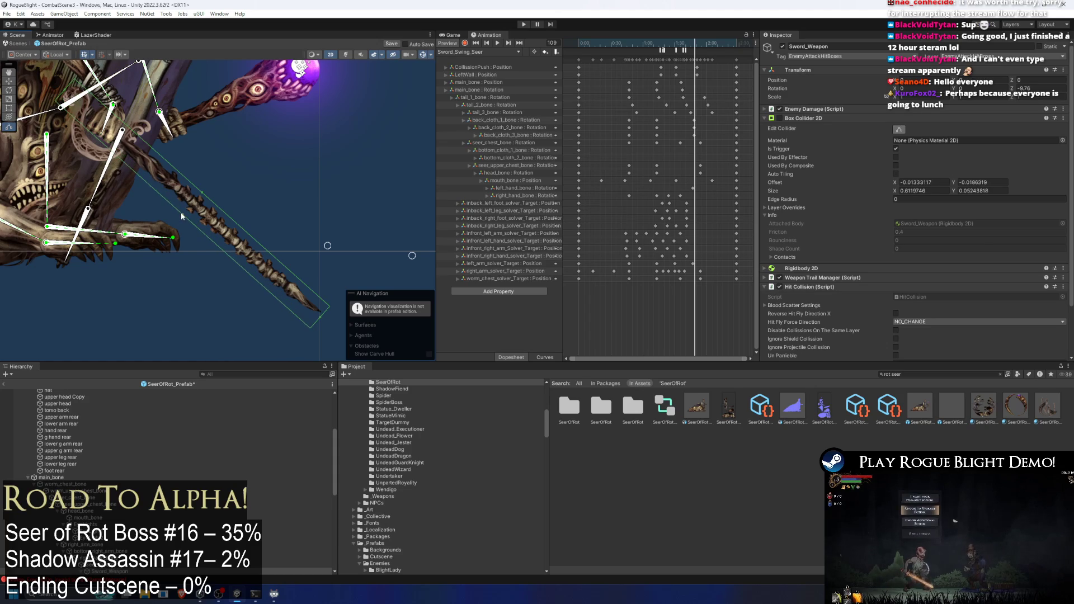
- Save the prefab, thicken the staff hitbox to Size Y 0.0583219, and scrub to frame 100
key(ctrl+s)
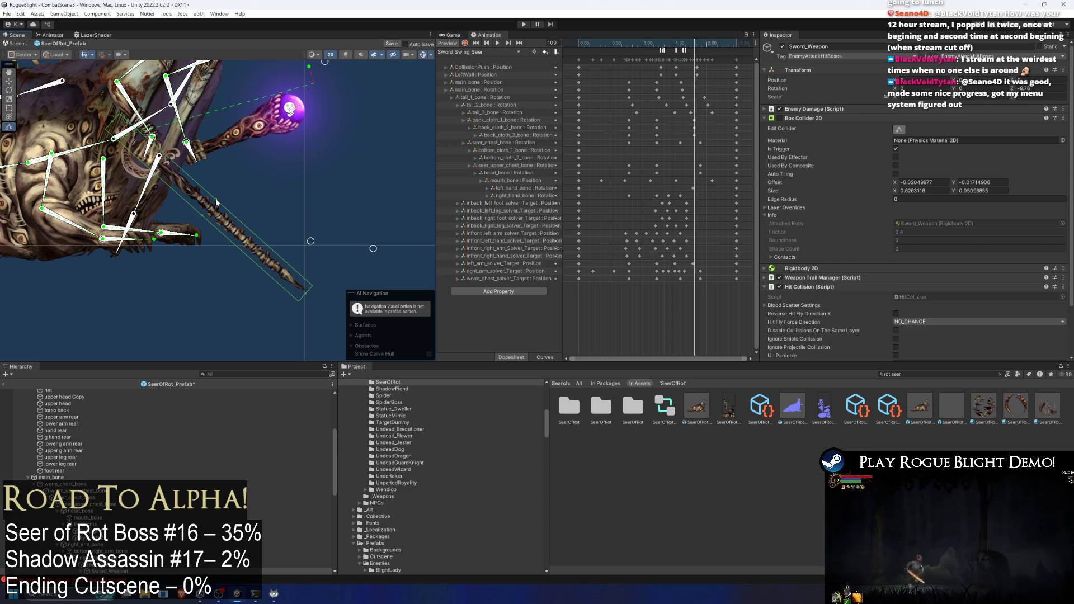
drag(216, 197, 220, 193)
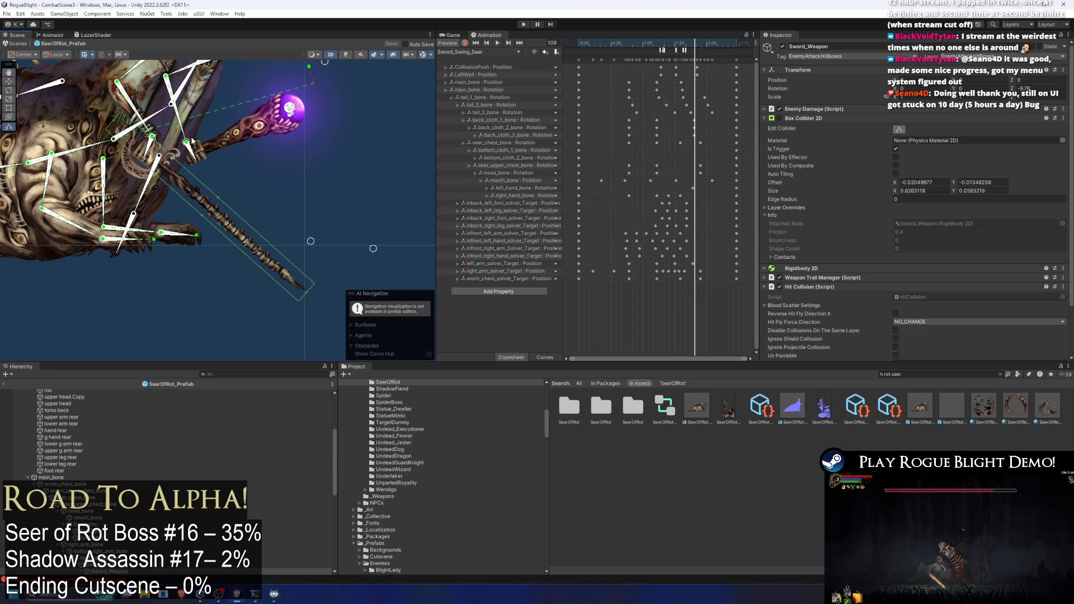
drag(656, 43, 686, 49)
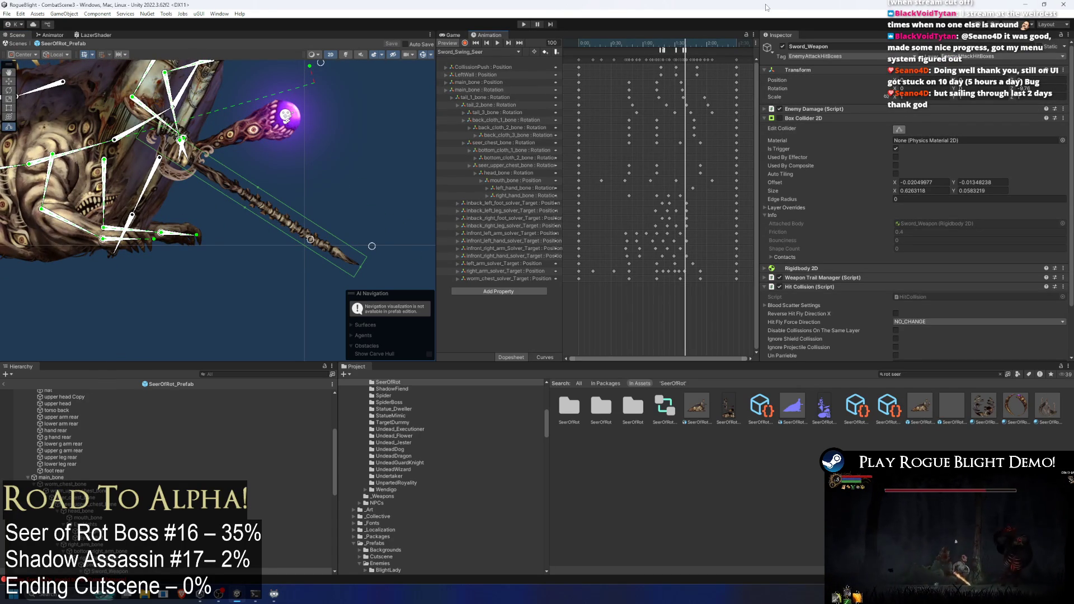
scroll(376, 153, down, 3)
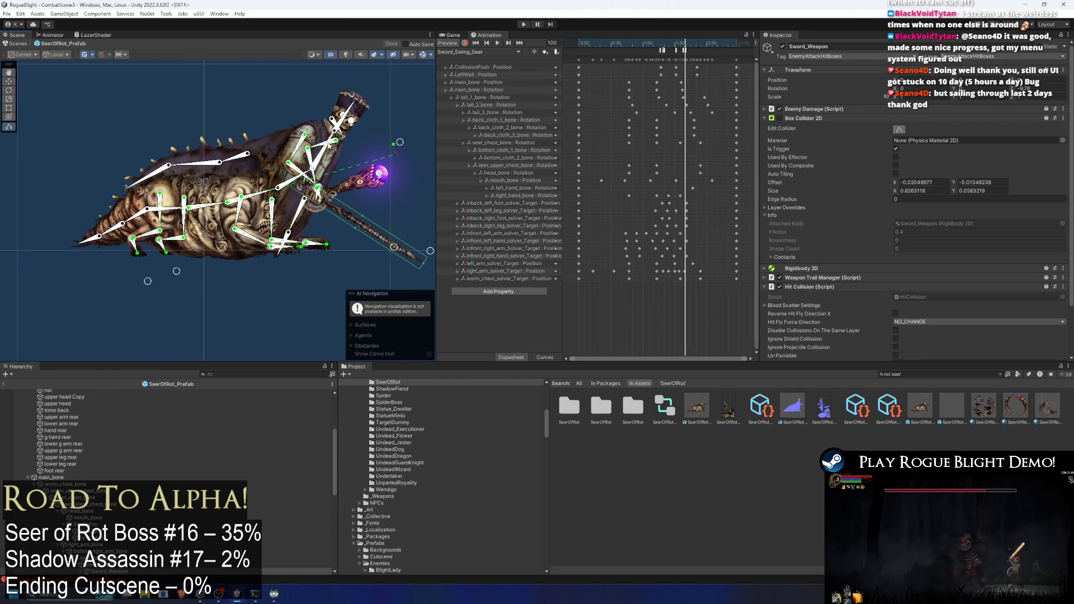
click(498, 53)
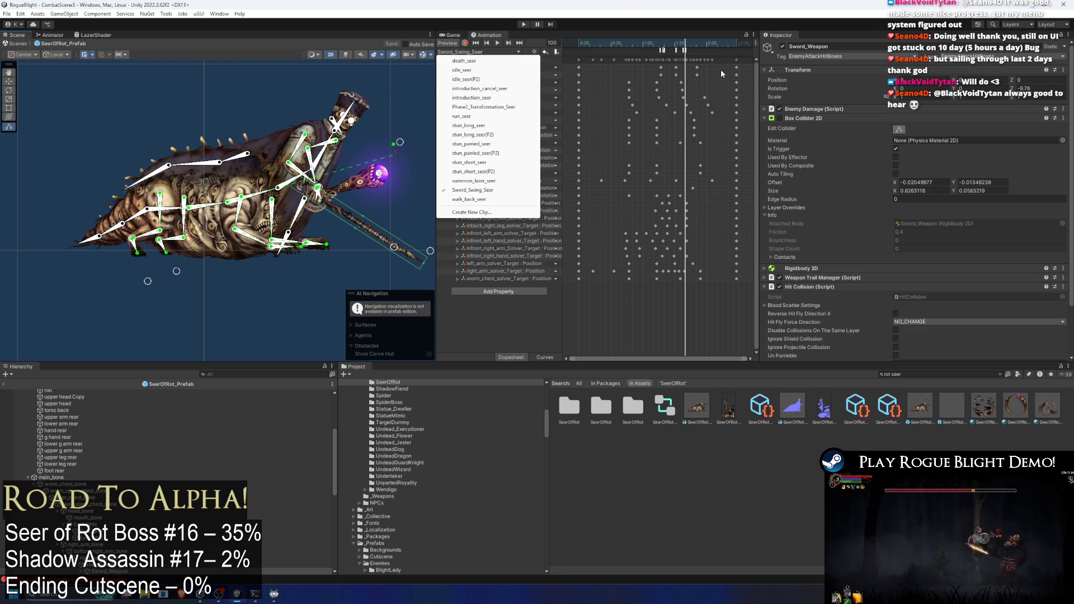
- Scrub to frame 130, then begin a new animation clip saved under _Animations/_Enemy
mouse_move(687, 56)
mouse_down()
mouse_move(732, 55)
mouse_move(636, 56)
mouse_move(710, 59)
mouse_up()
click(485, 53)
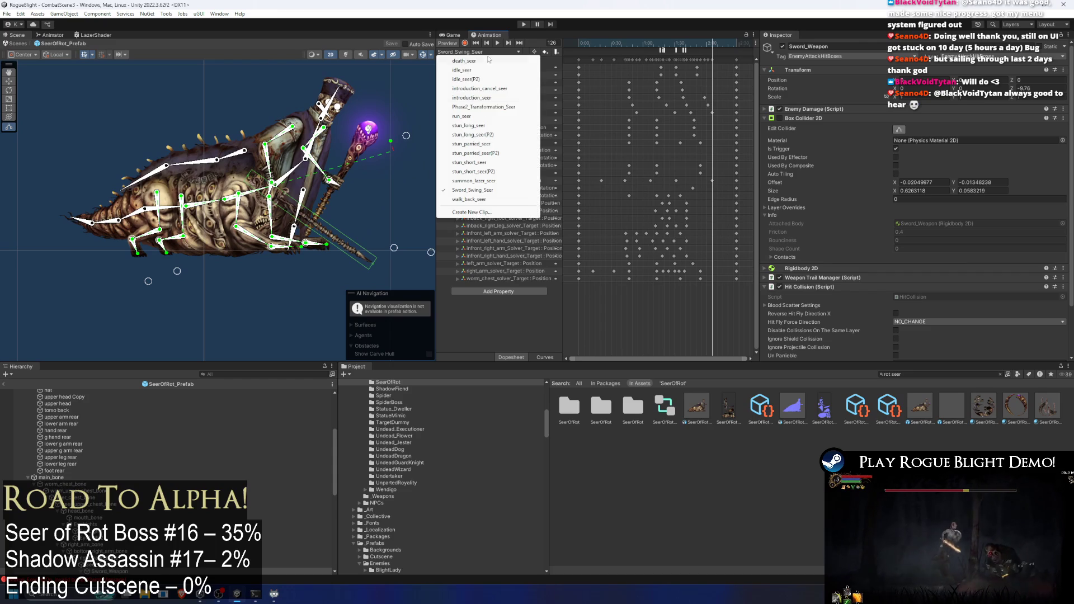
click(481, 213)
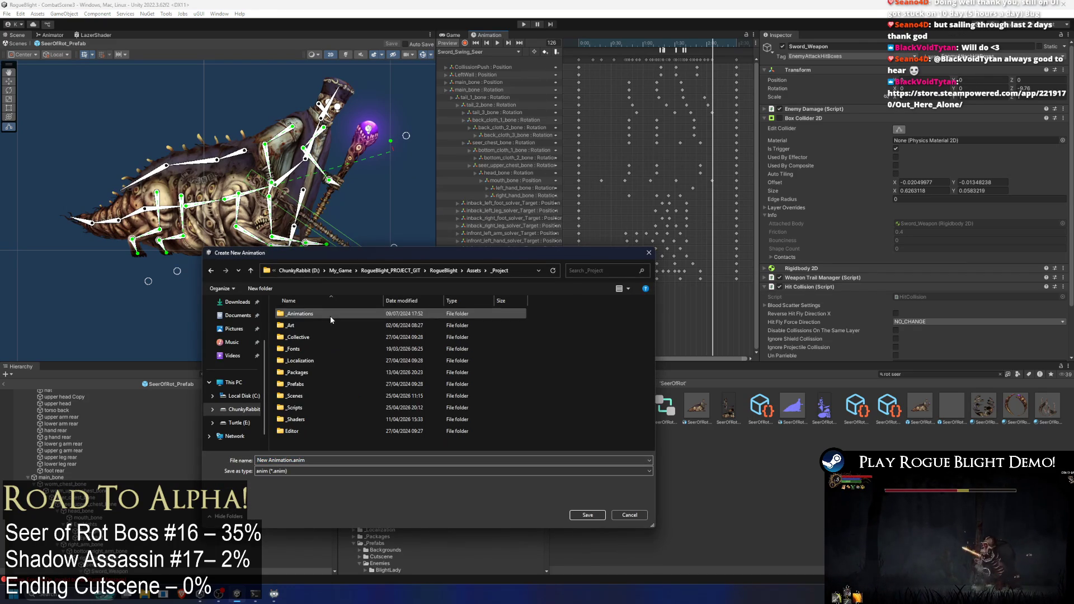
double_click(331, 317)
double_click(316, 322)
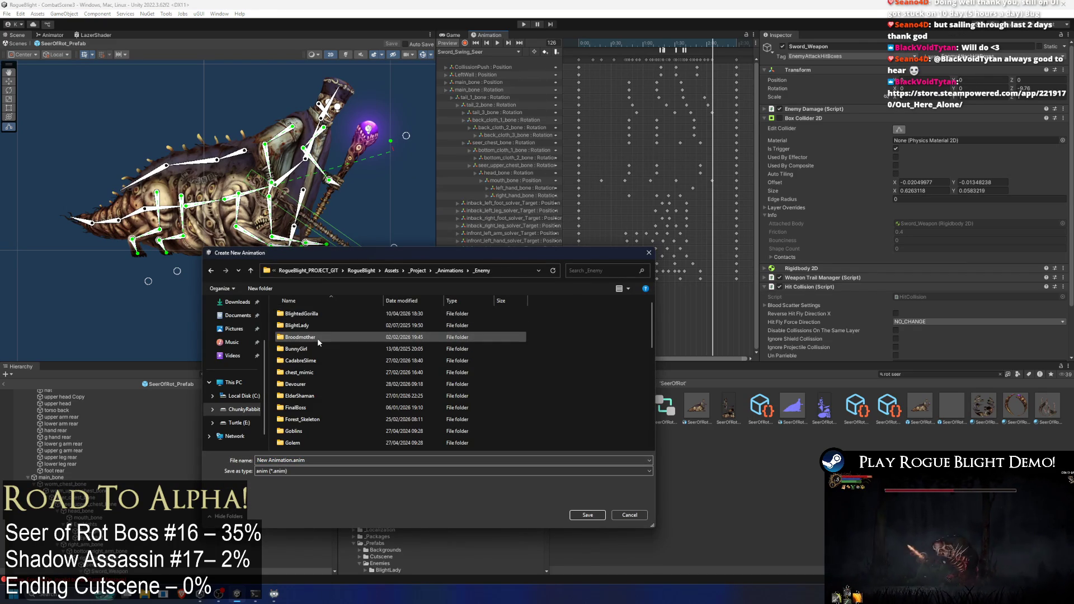
key(s)
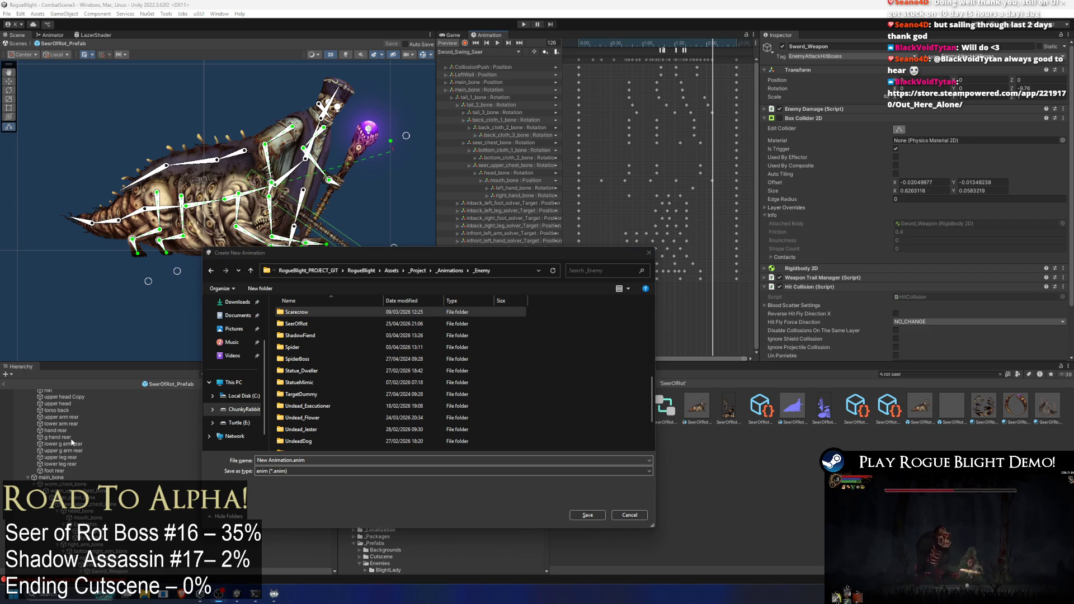
click(182, 594)
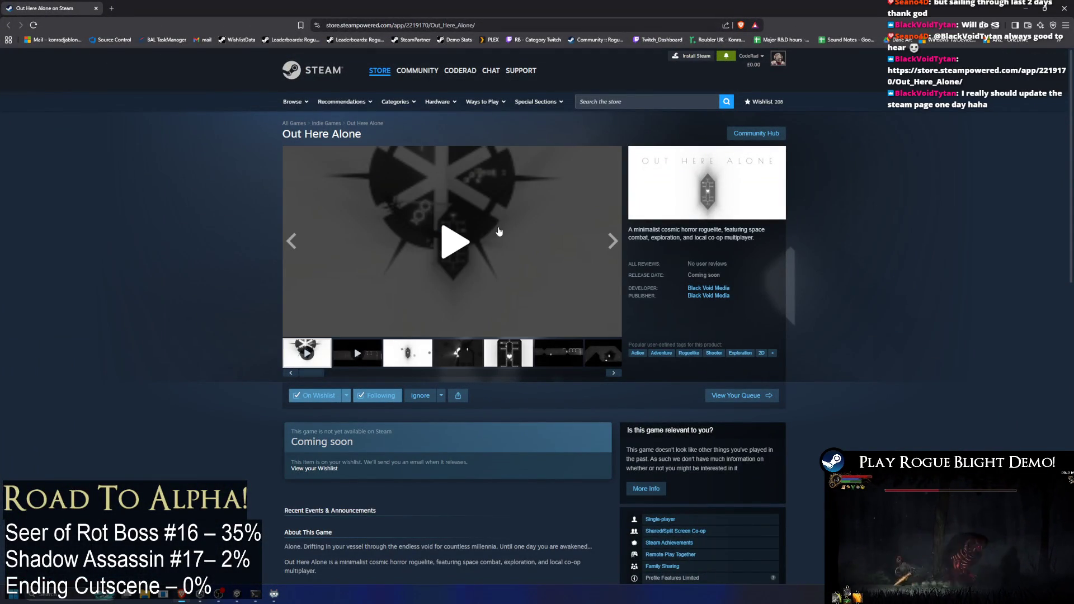
- Watch the Out Here Alone trailer full screen at raised volume, then exit full screen
click(455, 244)
drag(327, 330, 348, 331)
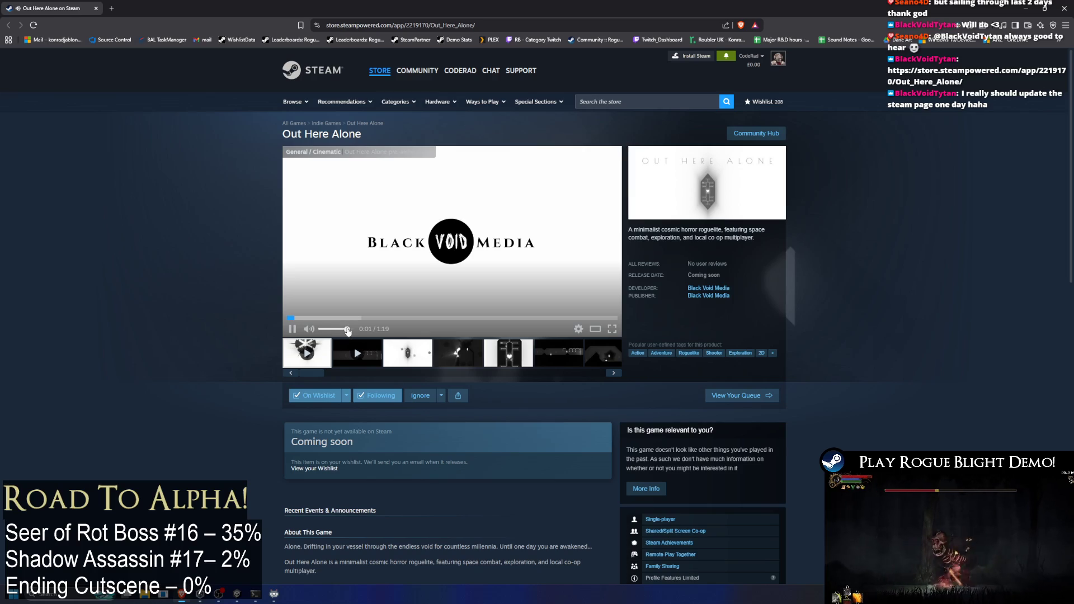
click(613, 329)
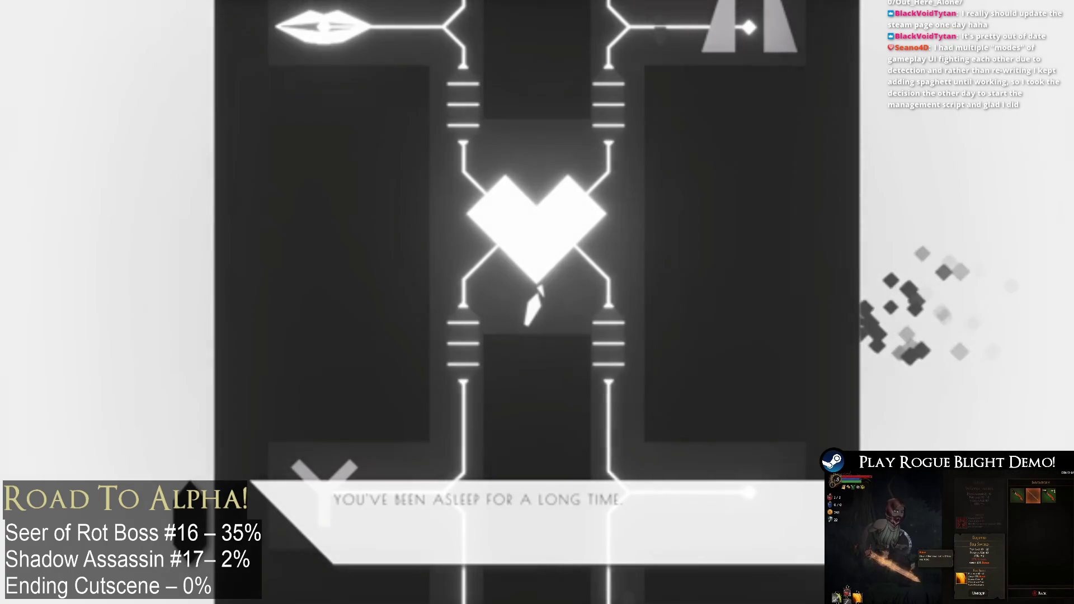
mouse_move(772, 396)
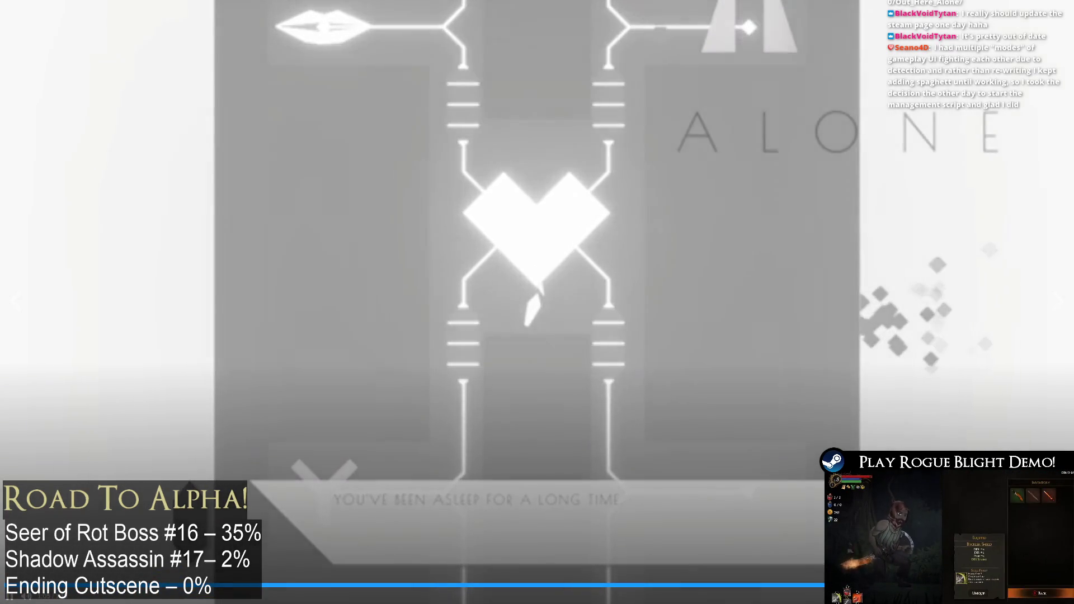
key(Escape)
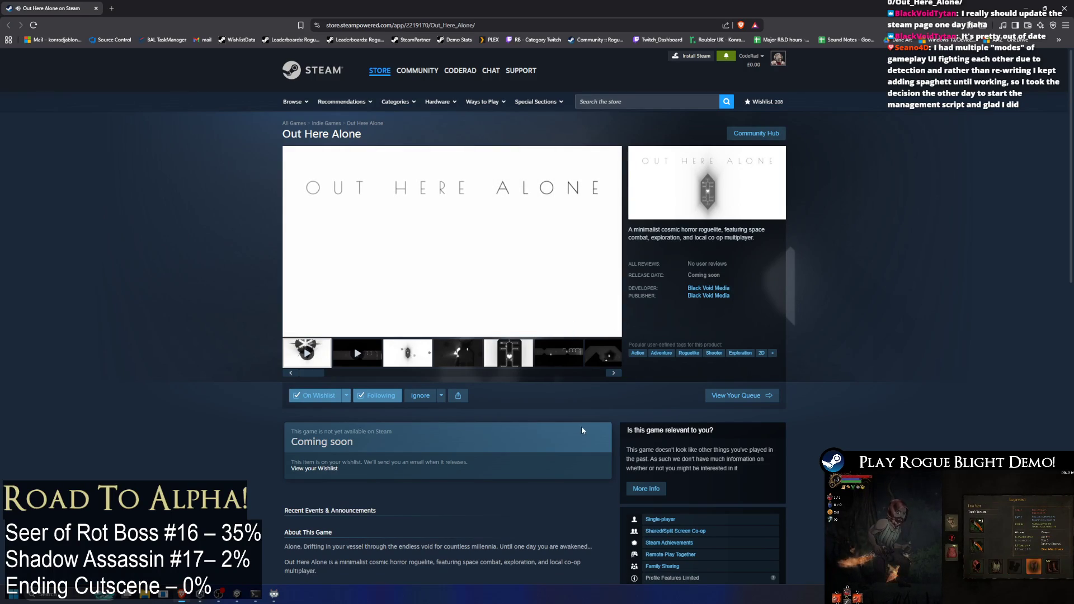
- Copy the Out Here Alone page URL and browse its screenshots up to the sixth
scroll(560, 381, down, 6)
scroll(548, 364, up, 6)
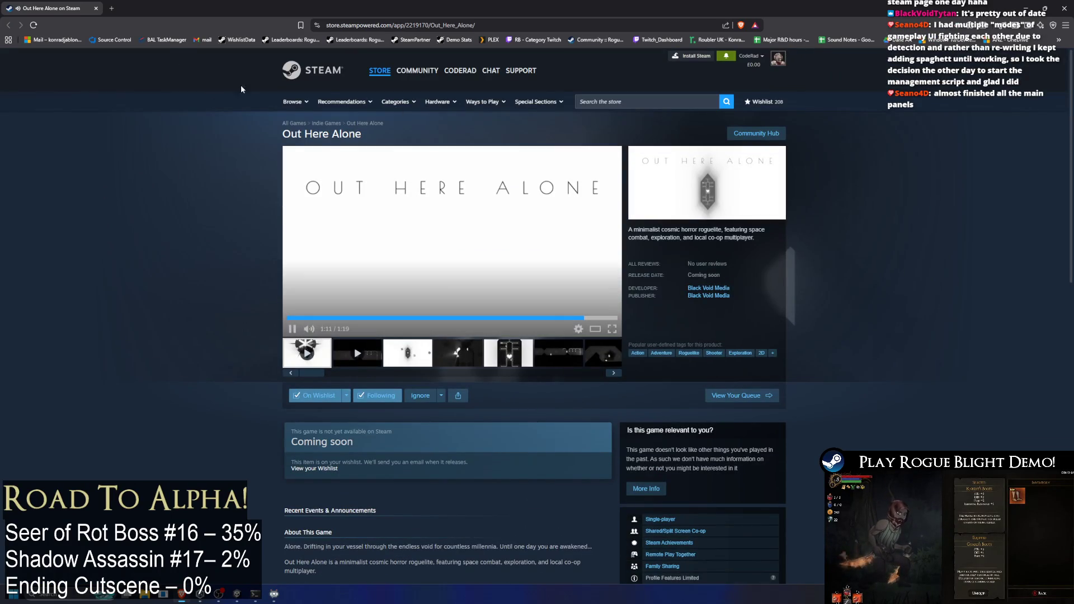
key(ctrl+l)
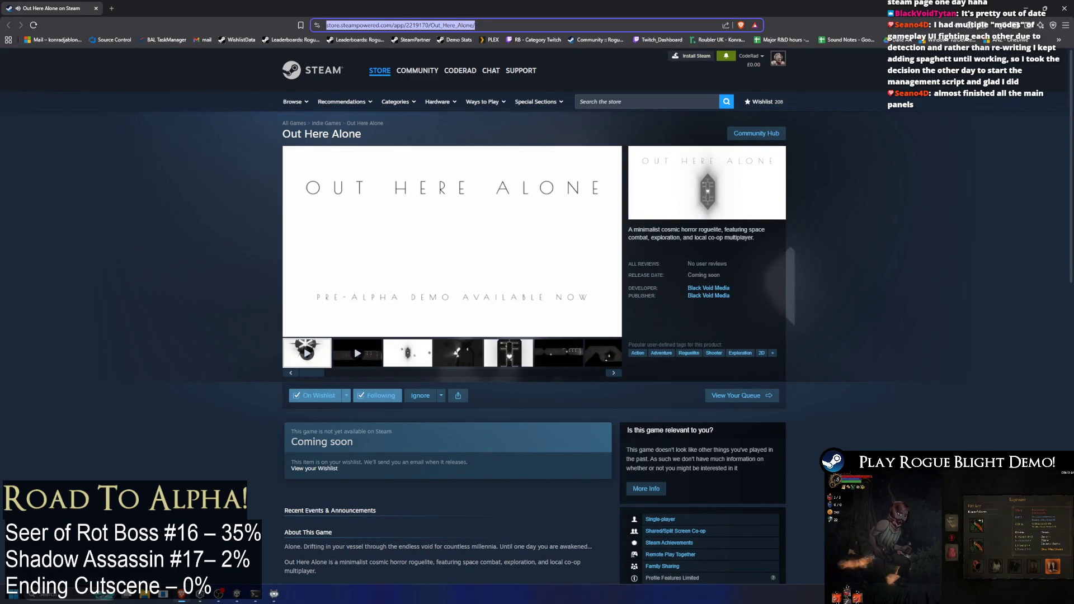
key(alt+Tab)
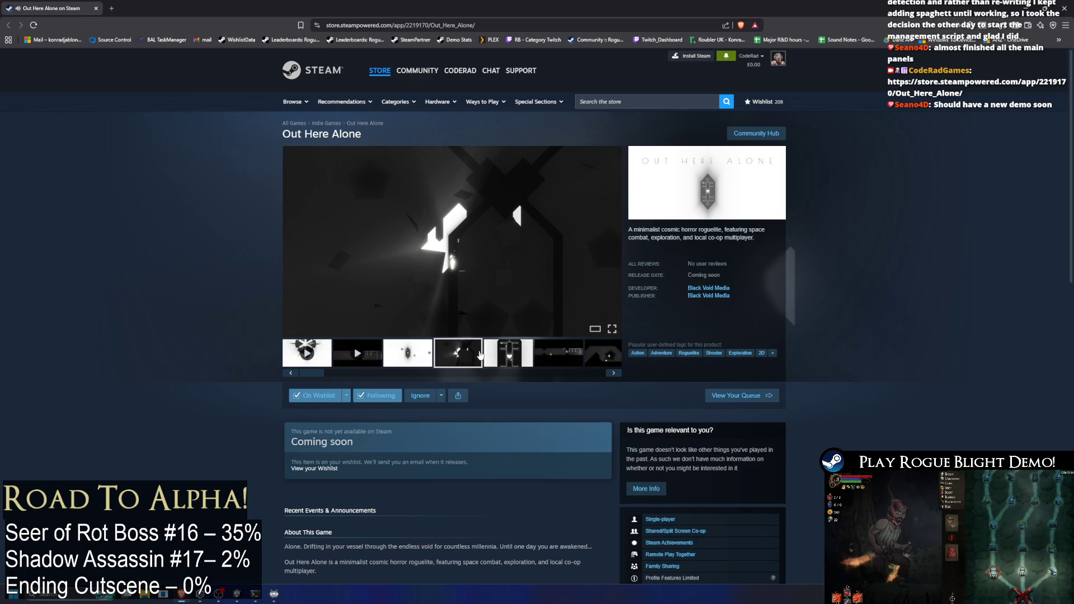
scroll(579, 336, down, 5)
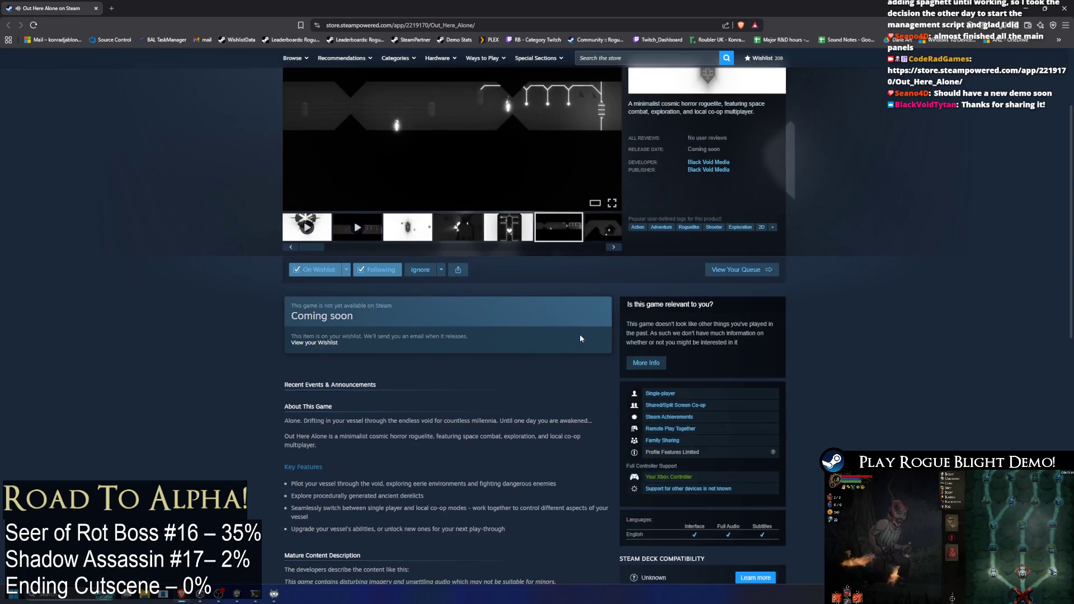
scroll(579, 319, up, 5)
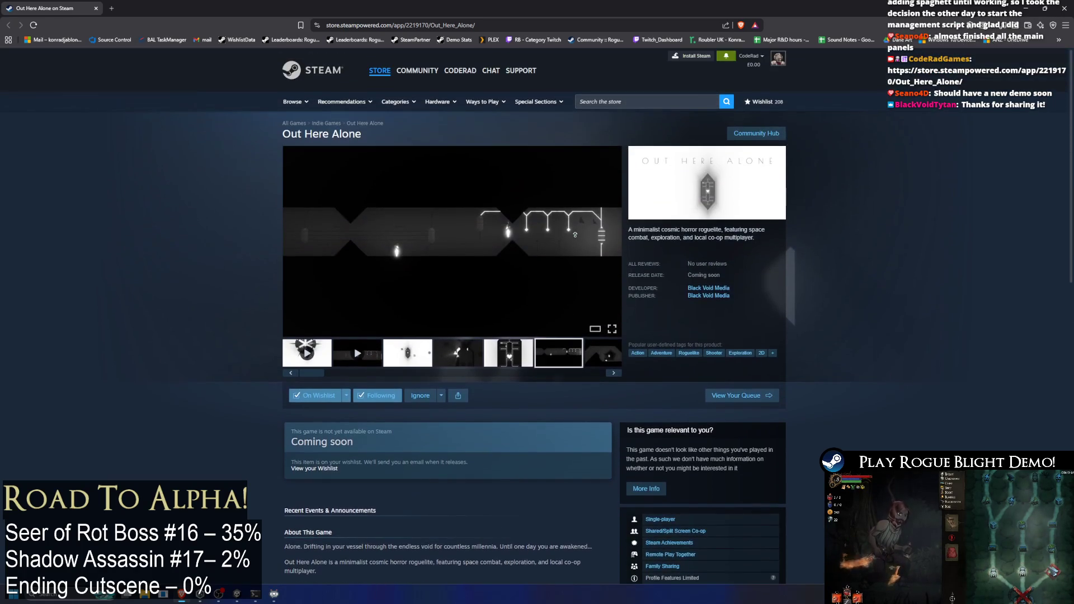
click(595, 358)
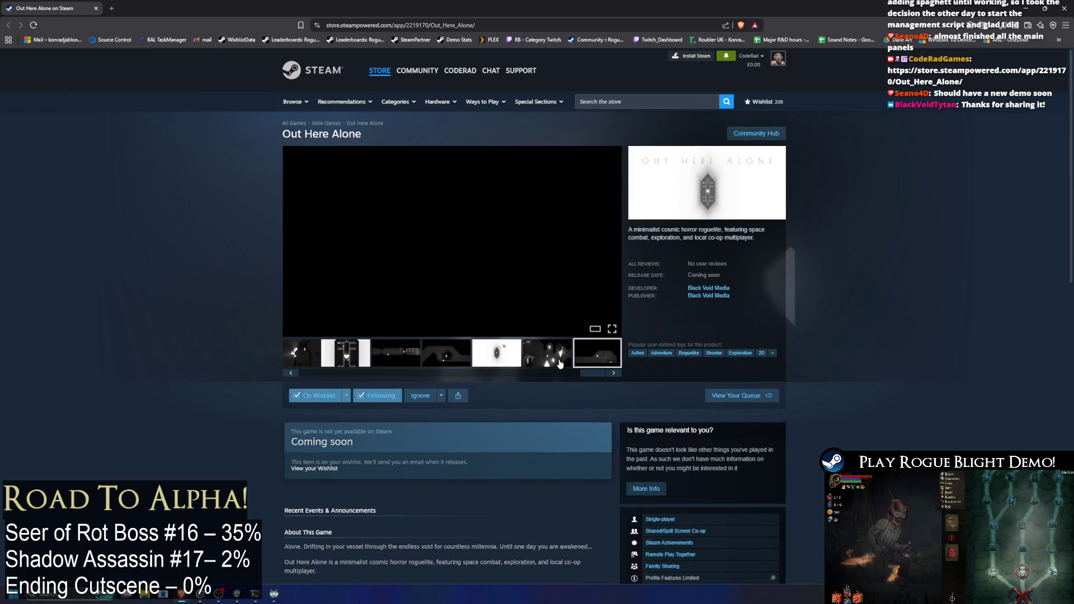
click(560, 363)
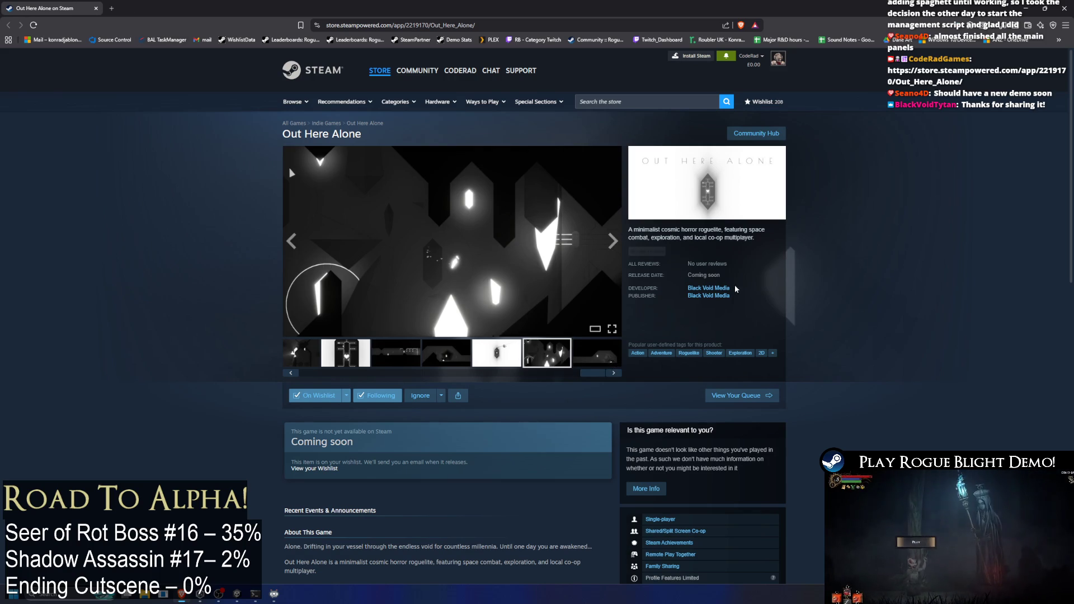
- Open That Abysmal Place from Black Void Media's list of games
click(707, 288)
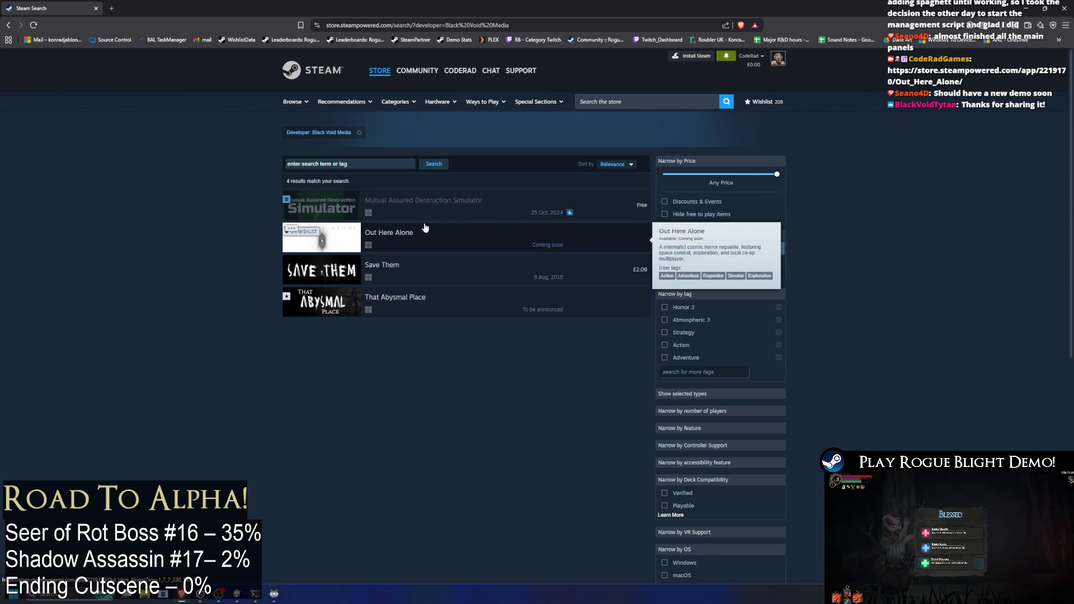
mouse_move(310, 307)
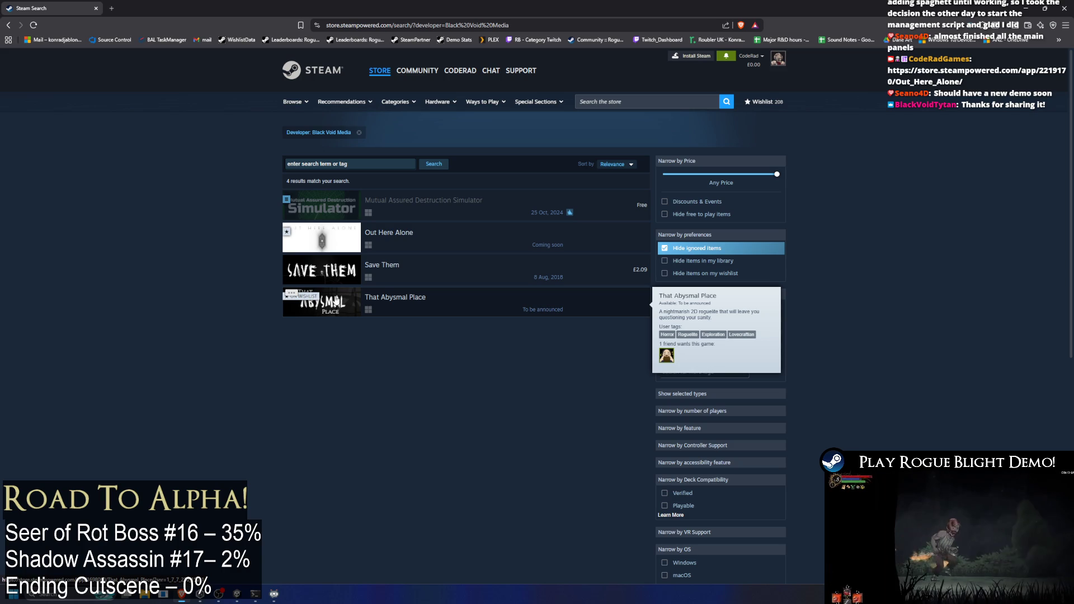
click(335, 303)
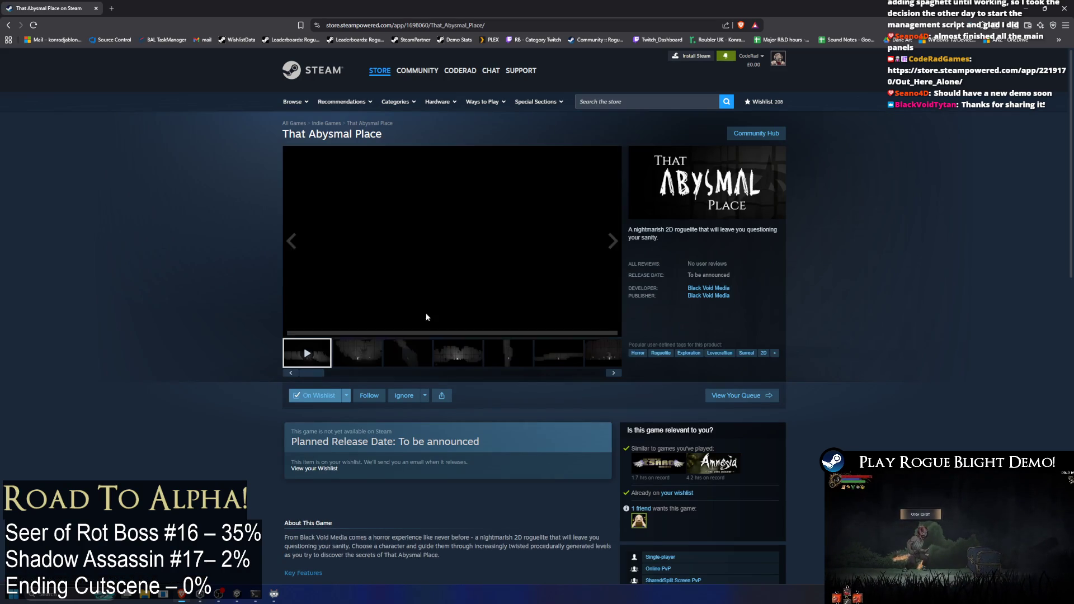
- Stop the That Abysmal Place trailer and browse its screenshots, ending on the vertical-shaft one
click(405, 349)
click(457, 354)
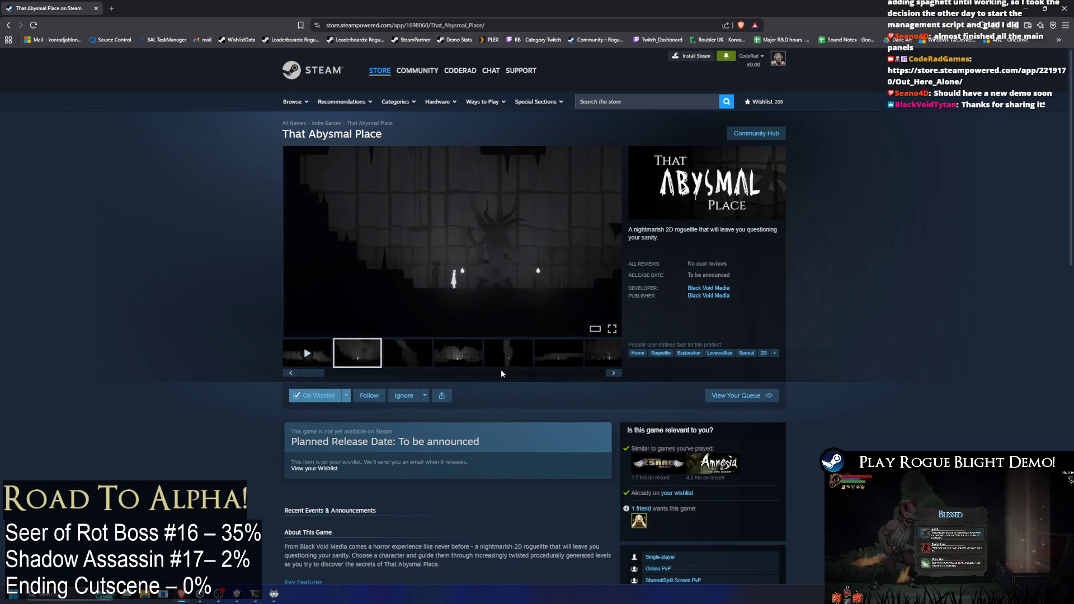
click(509, 361)
click(504, 358)
click(490, 357)
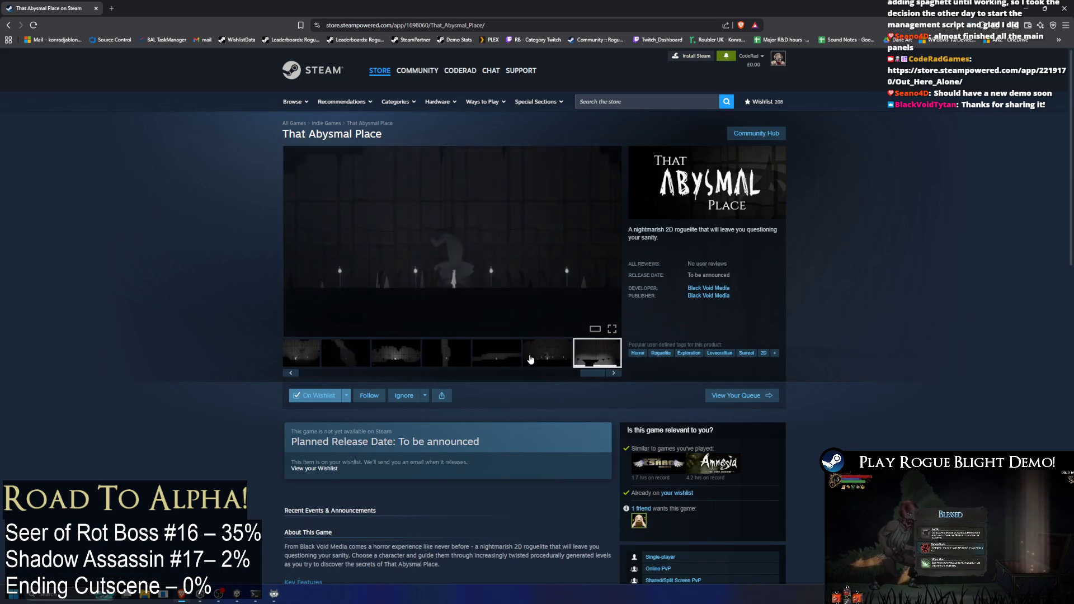
click(476, 357)
click(450, 366)
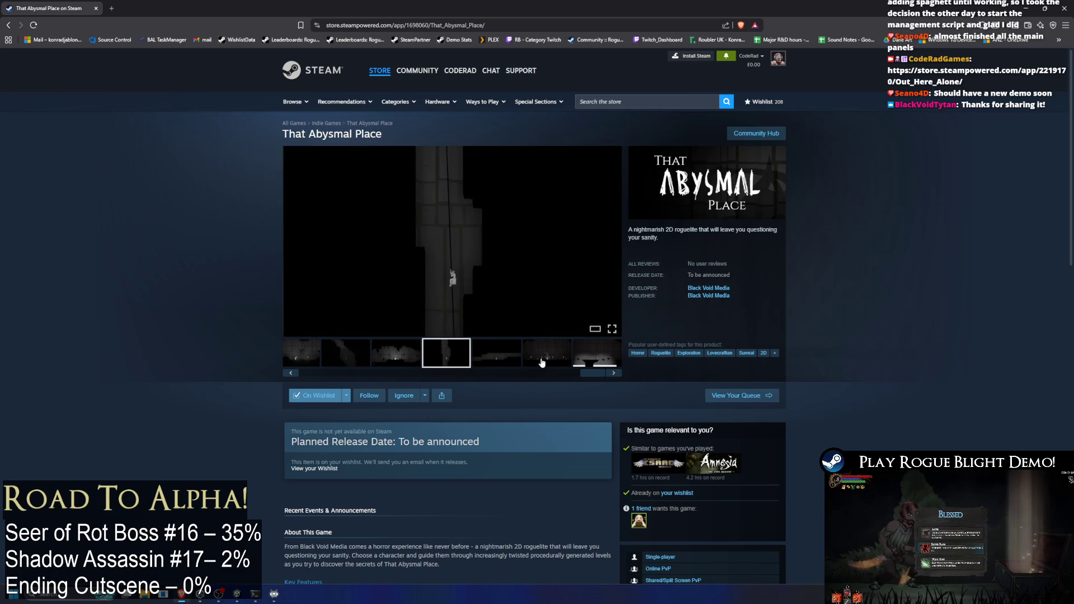
- Play the game's trailer and pause it at 1:07
scroll(572, 286, down, 2)
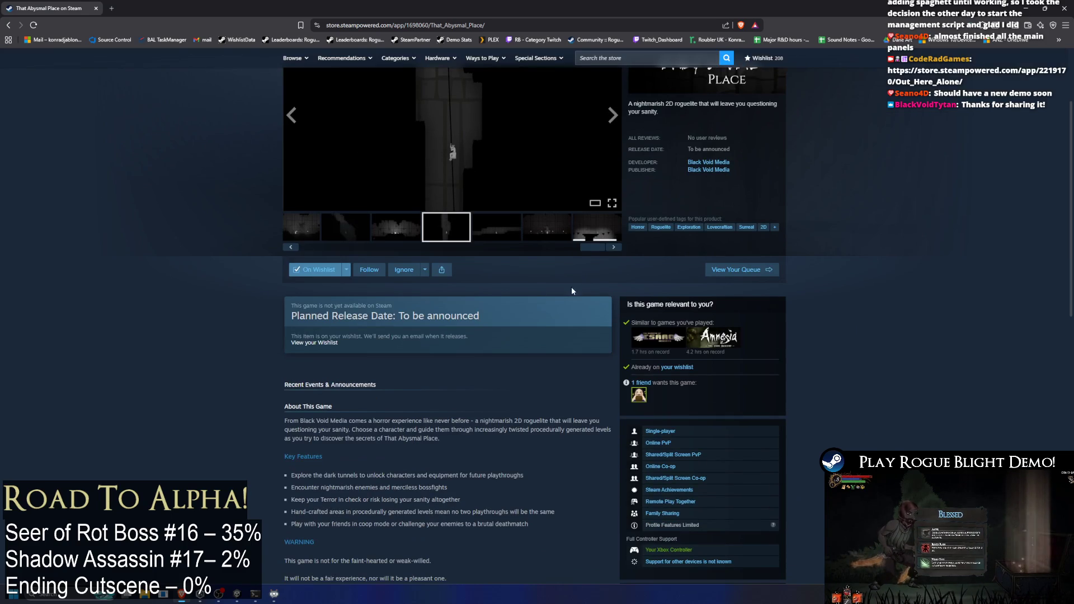
click(291, 246)
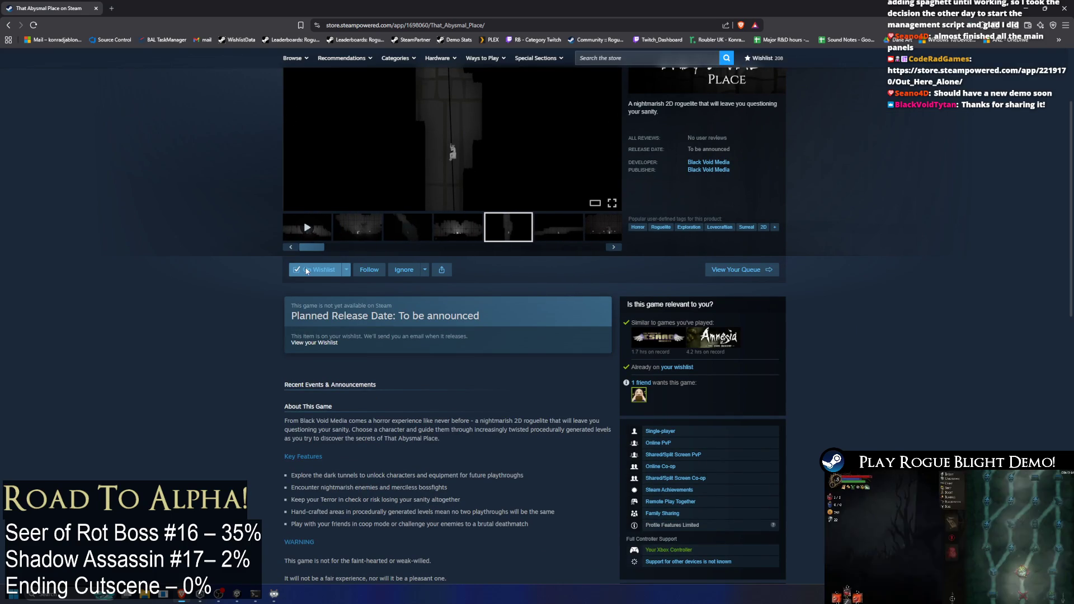
click(307, 227)
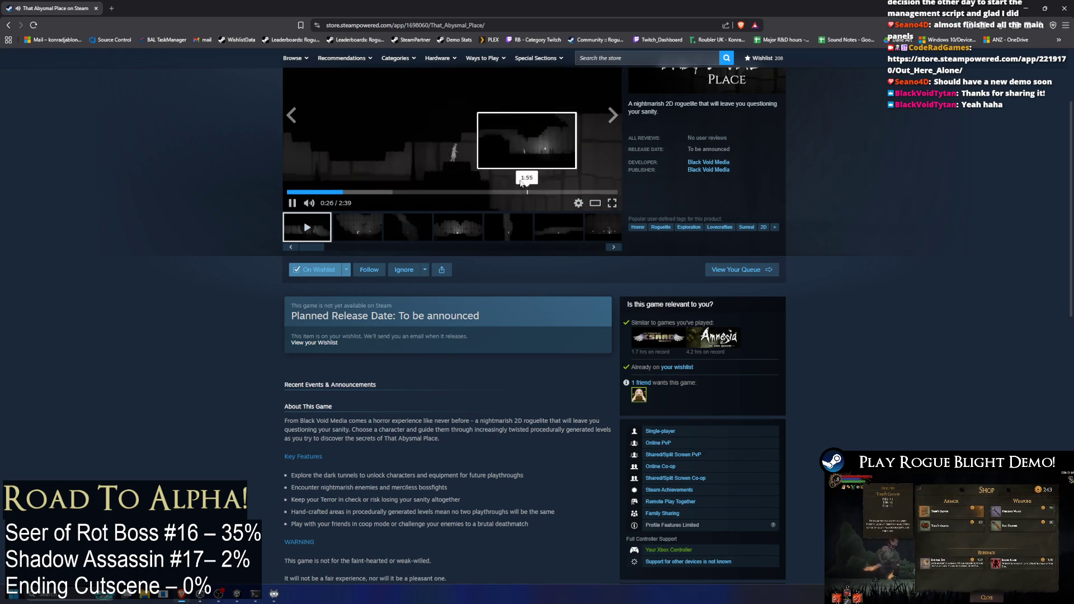
click(426, 191)
click(415, 94)
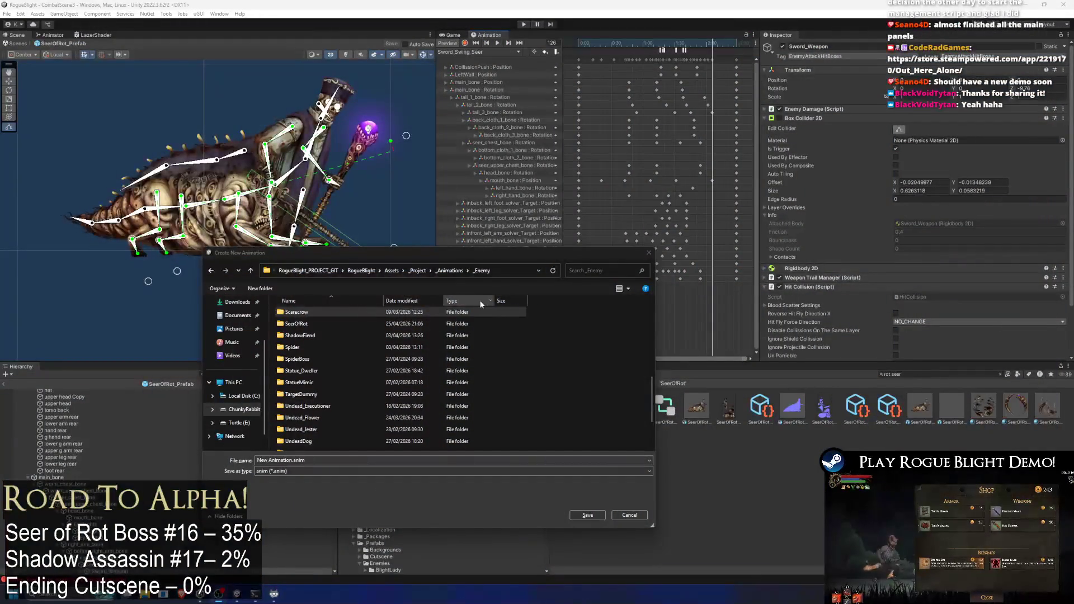
- In the save dialog, browse from the Scarecrow folder to the _Enemy/SeerOfRot animations folder
click(325, 311)
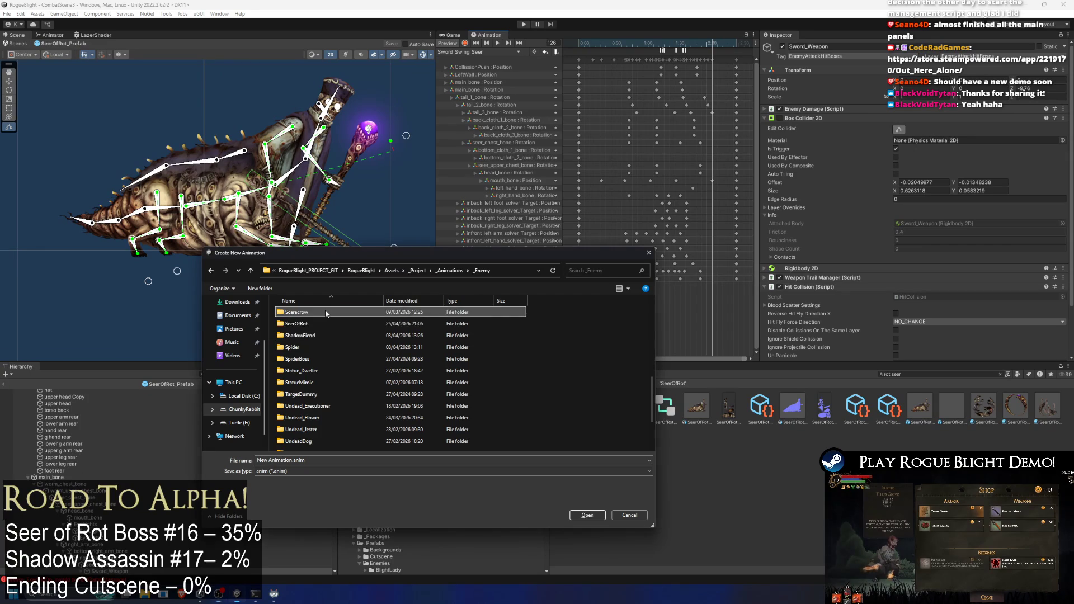
double_click(325, 311)
scroll(441, 332, down, 5)
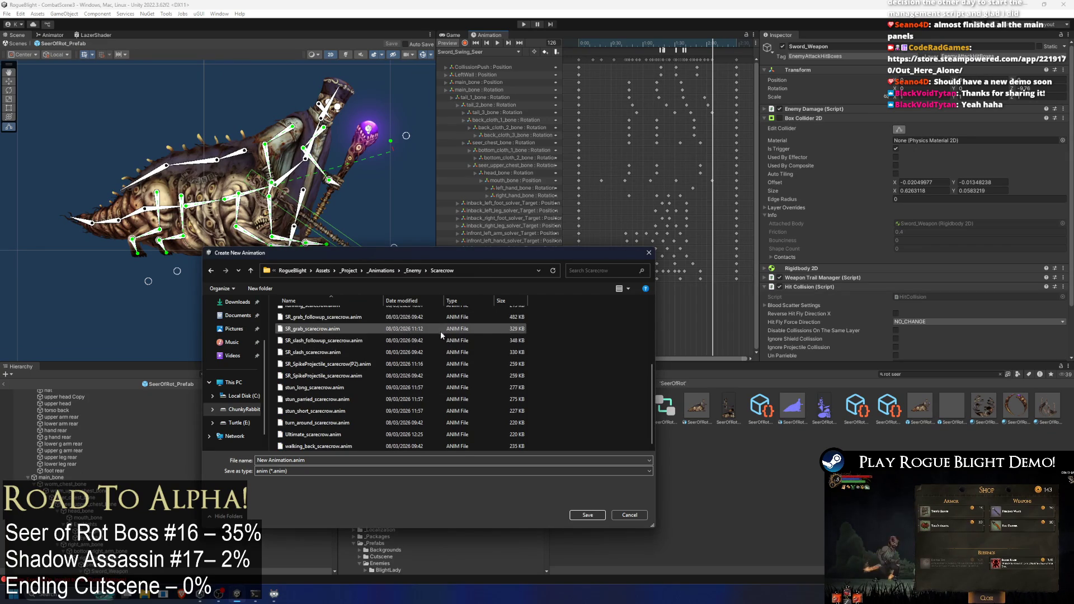
drag(358, 249, 358, 113)
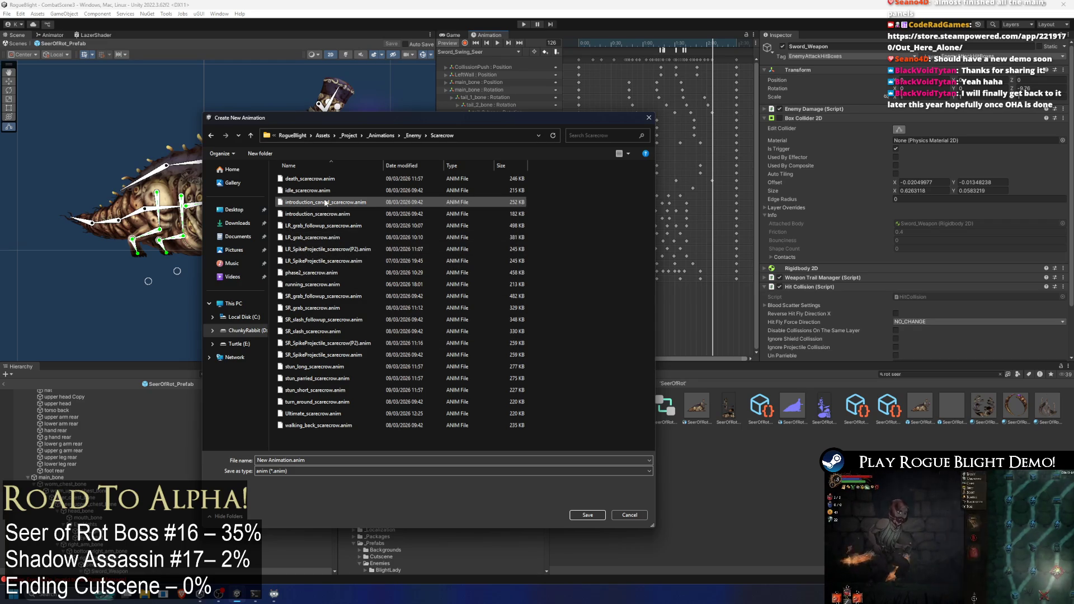
click(414, 135)
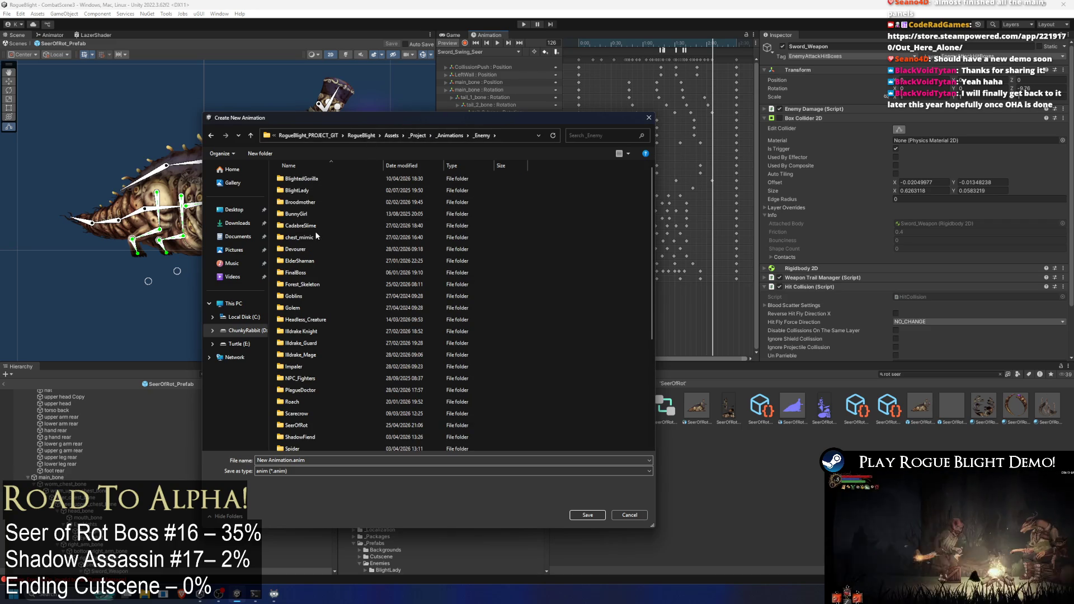
click(317, 191)
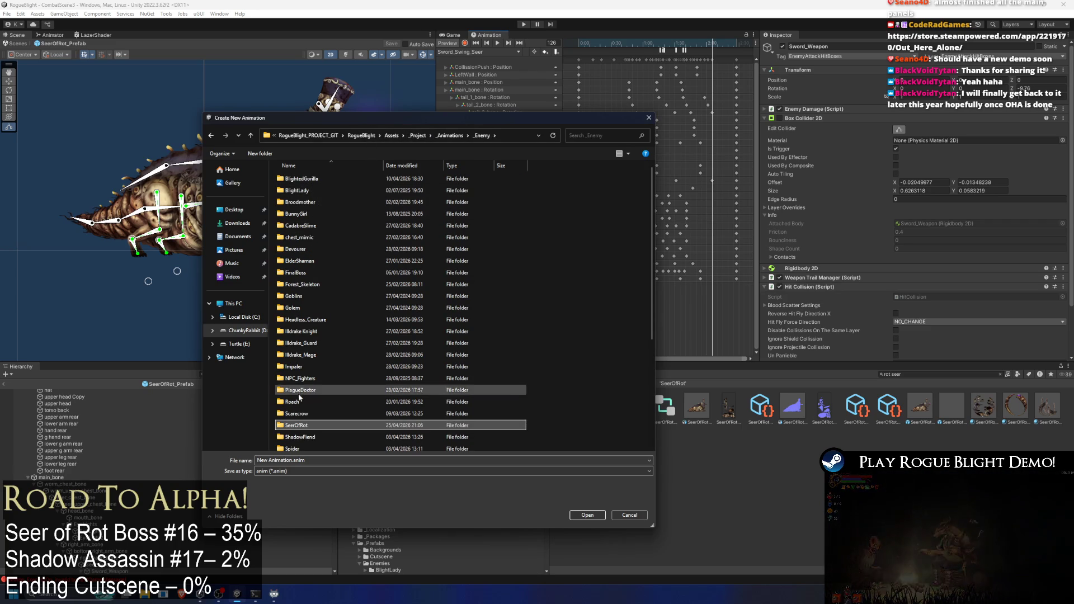
double_click(347, 426)
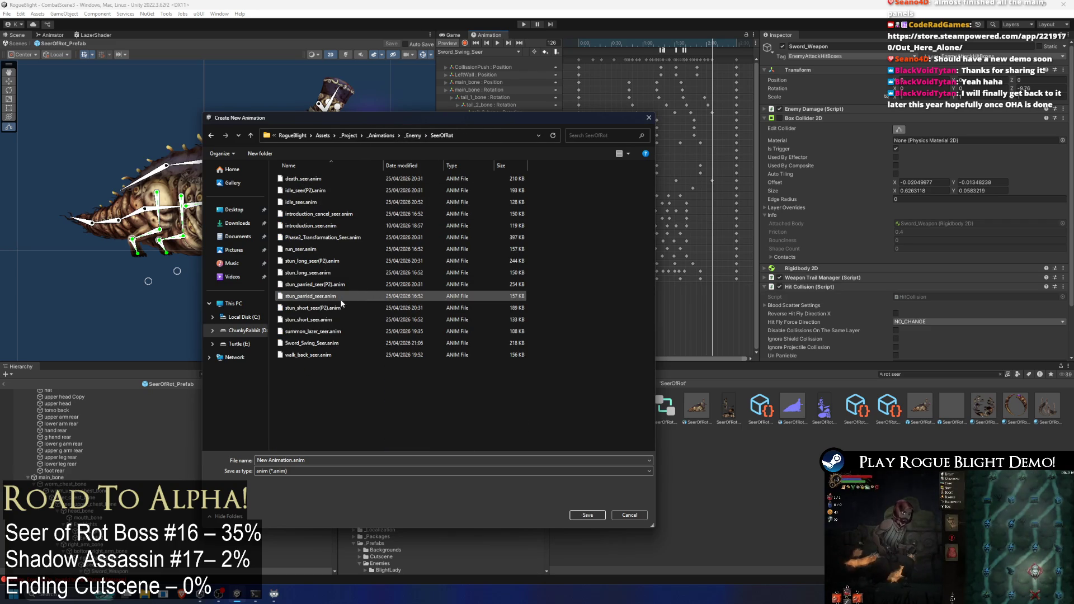
- Rename Sword_Swing_Seer.anim to Staff_followup_lazer_Seer.anim and save the new clip
click(305, 343)
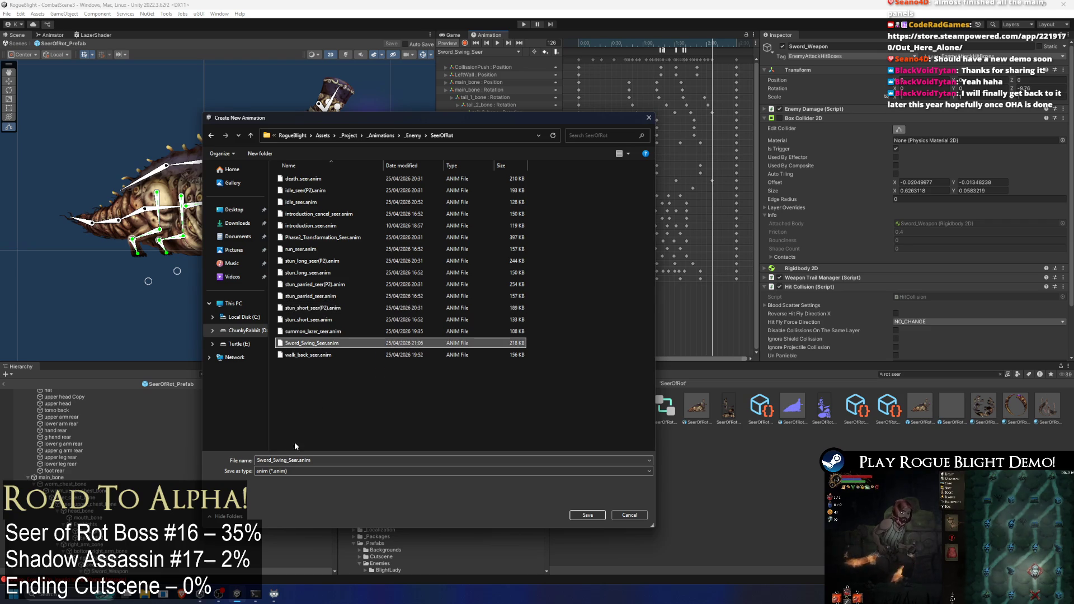
double_click(273, 460)
text(staf)
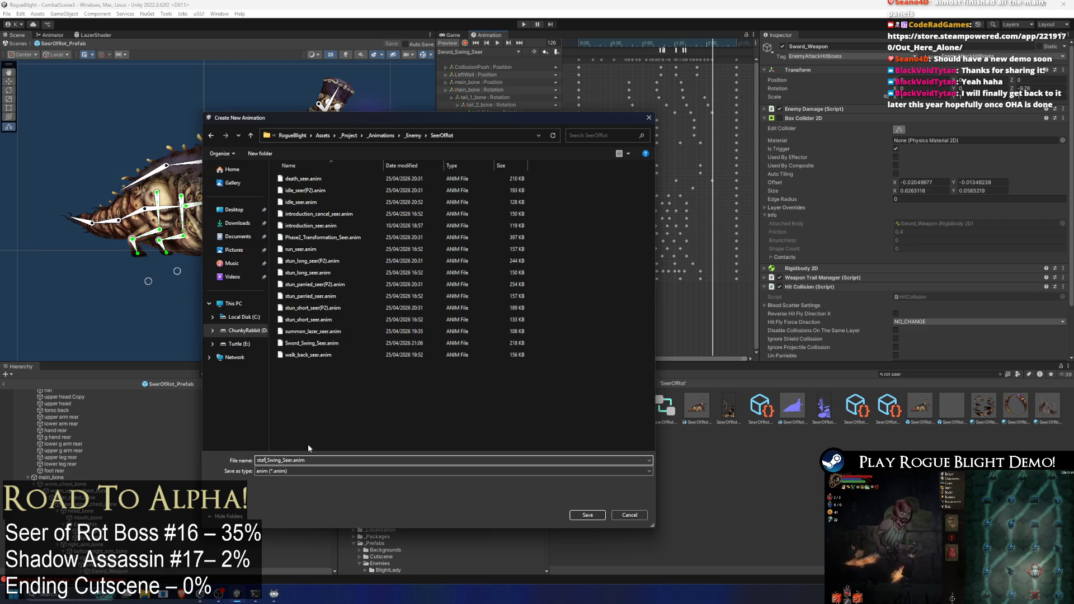
key(BackSpace)
key(BackSpace)
key(BackSpace)
text(Staff)
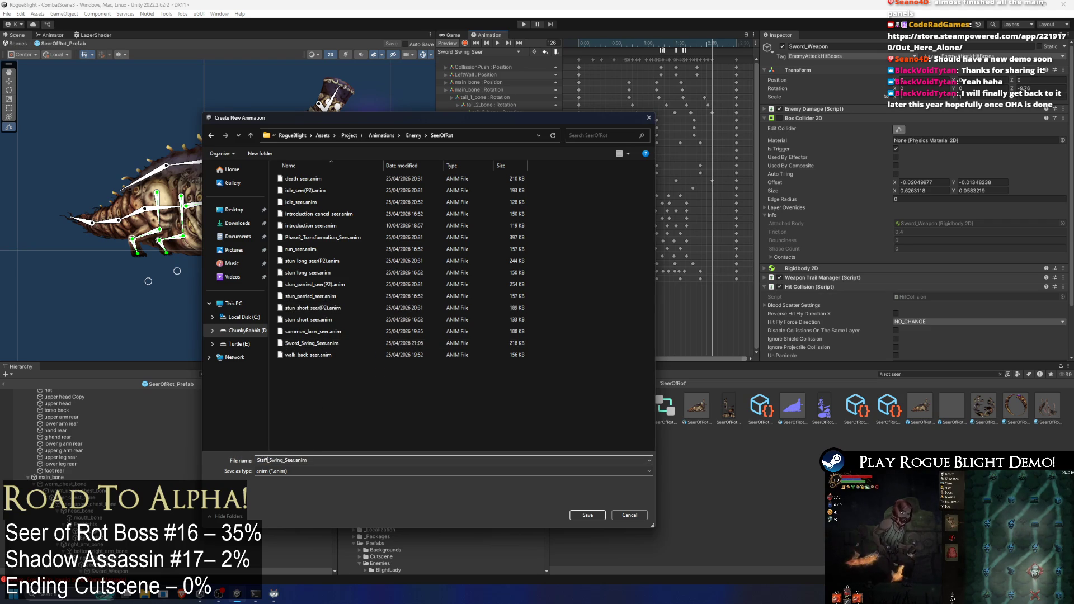
text(_followup)
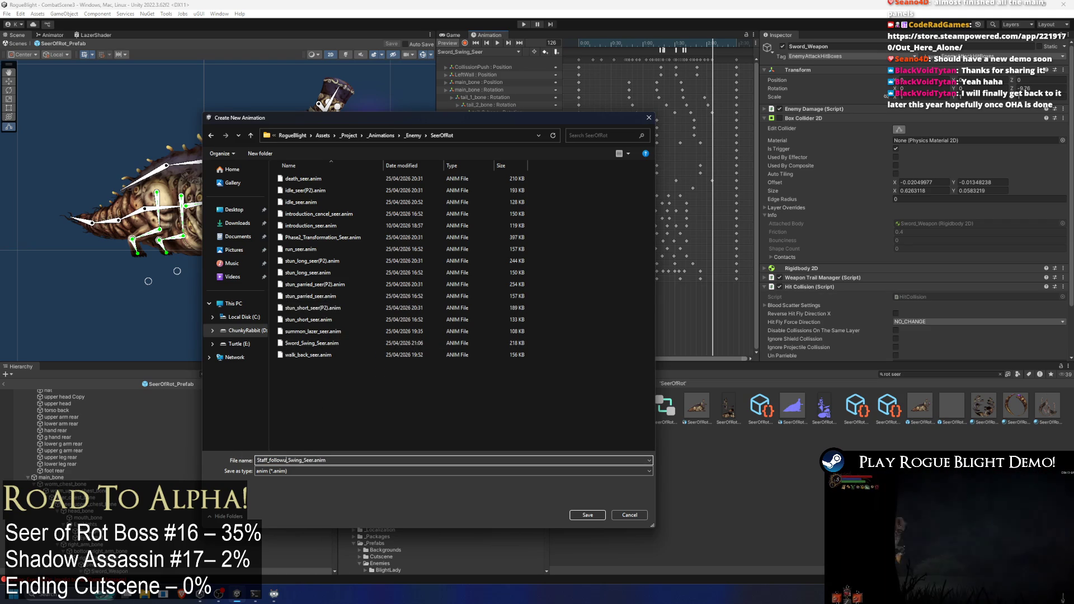
key(Right)
key(Delete)
key(Delete)
key(Delete)
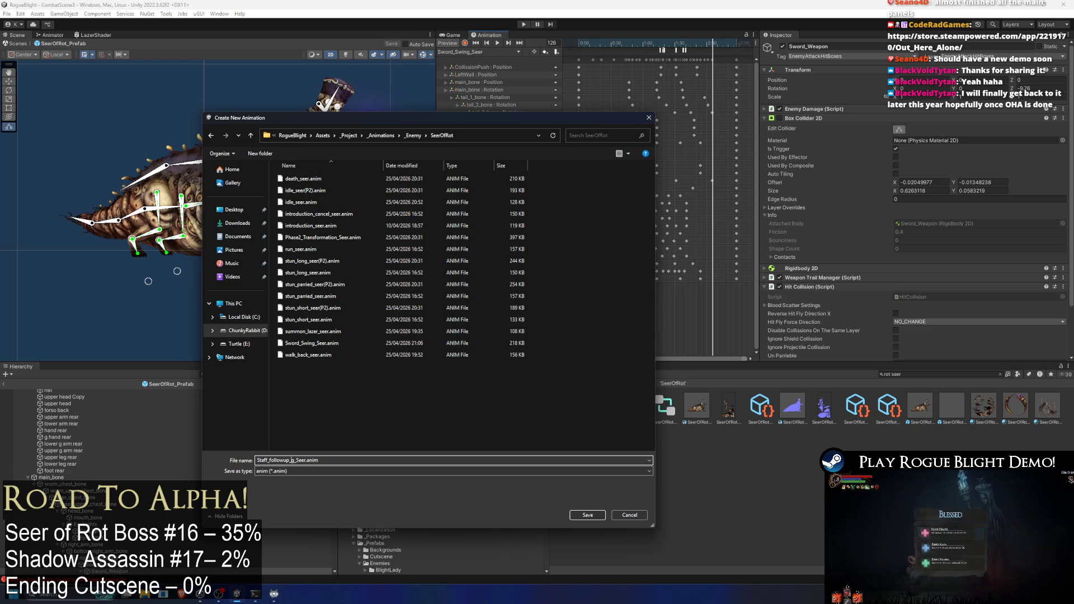
text(er)
key(Return)
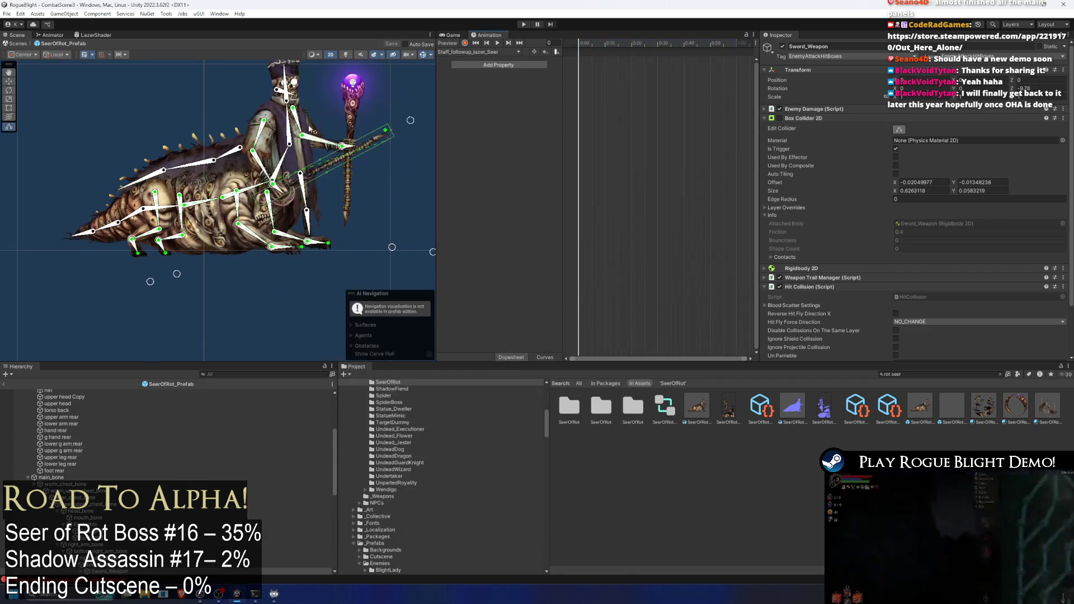
- Review the Sword_Swing_Seer, summon_lazer_seer and idle_seer clips for reference poses
click(494, 53)
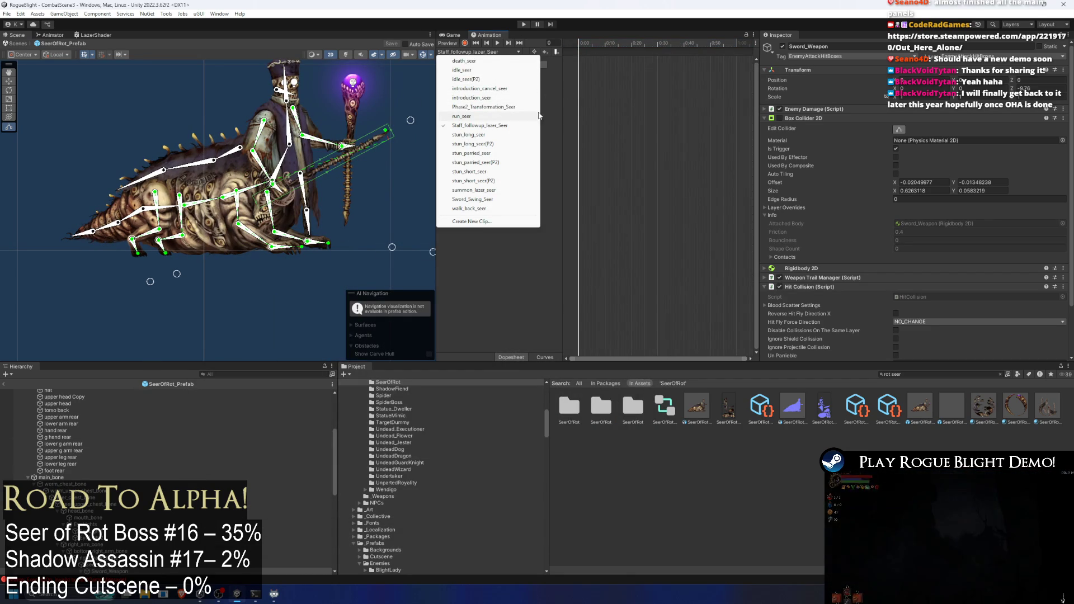
click(490, 199)
drag(670, 49, 691, 48)
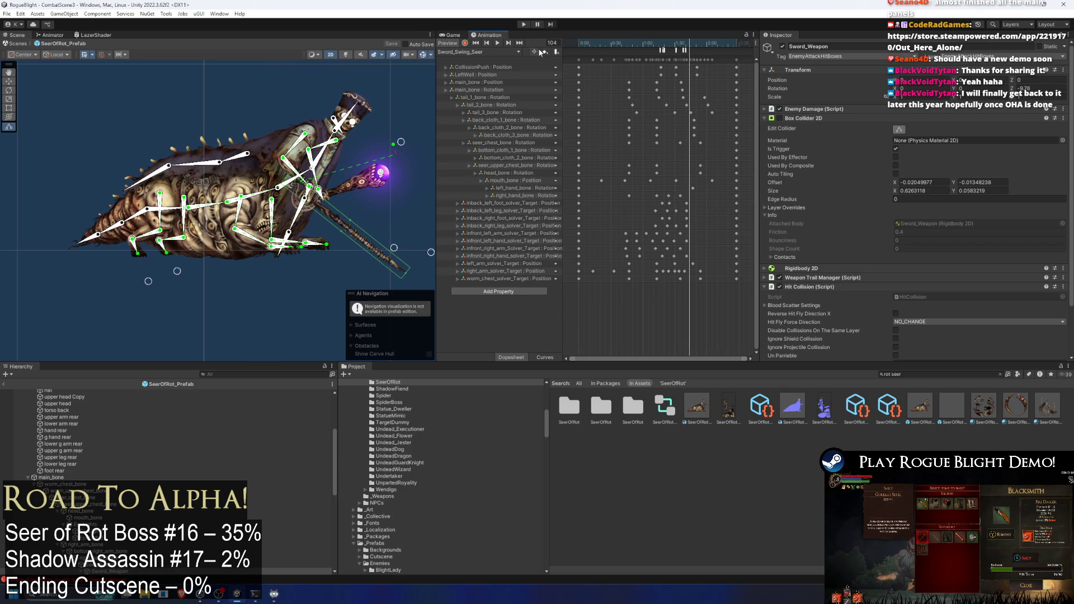
click(465, 52)
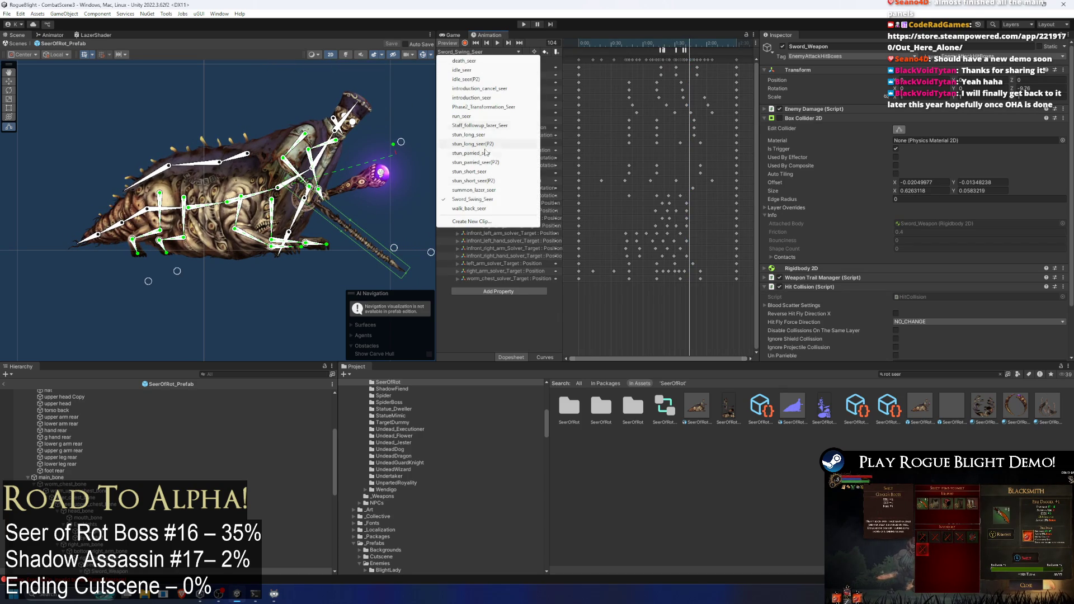
click(490, 190)
click(478, 53)
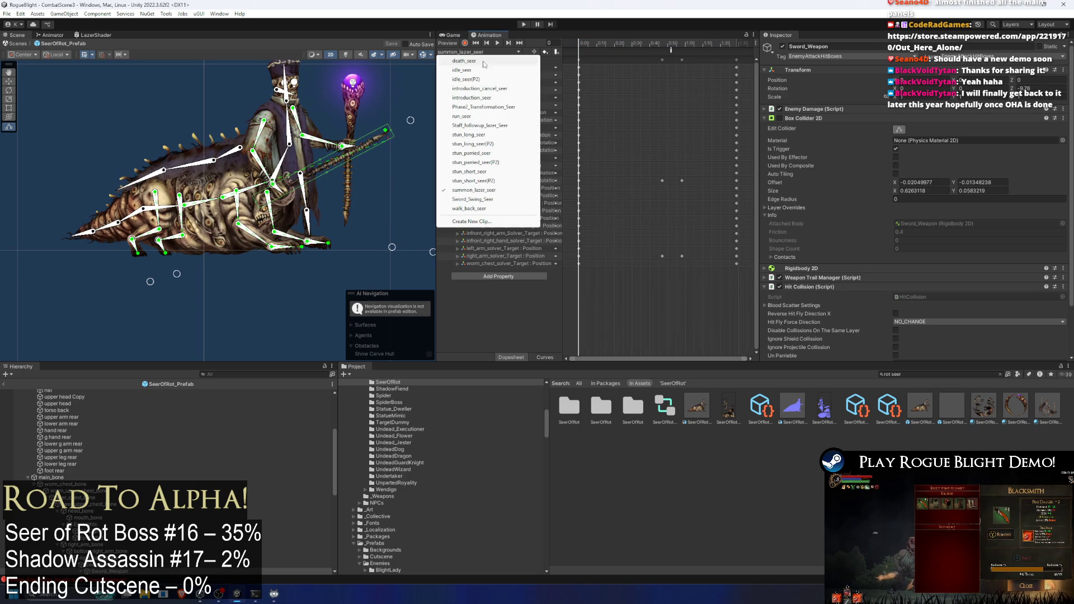
click(492, 126)
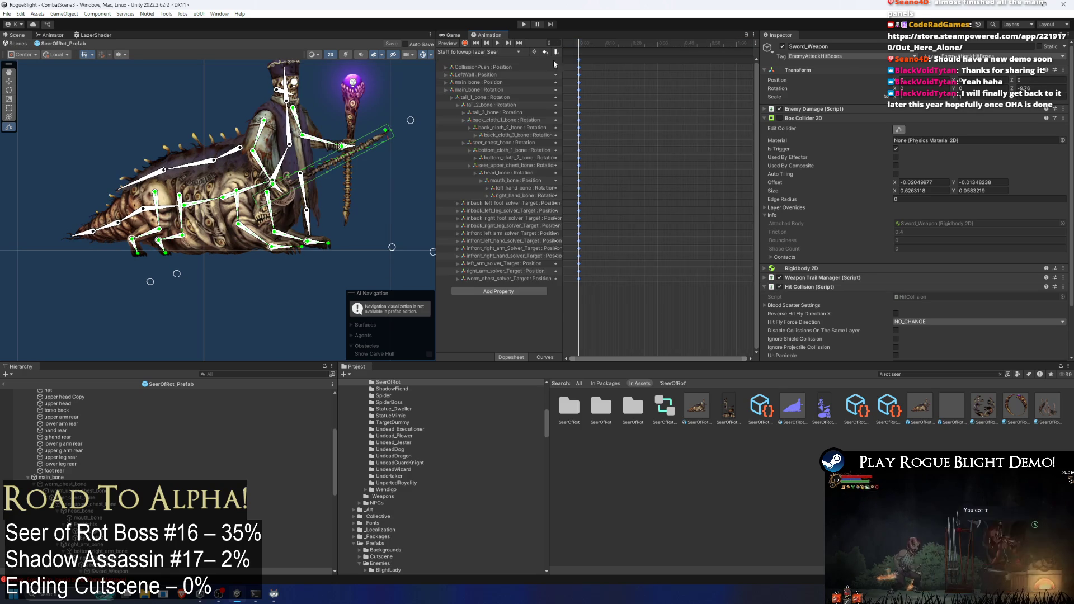
click(477, 52)
click(537, 70)
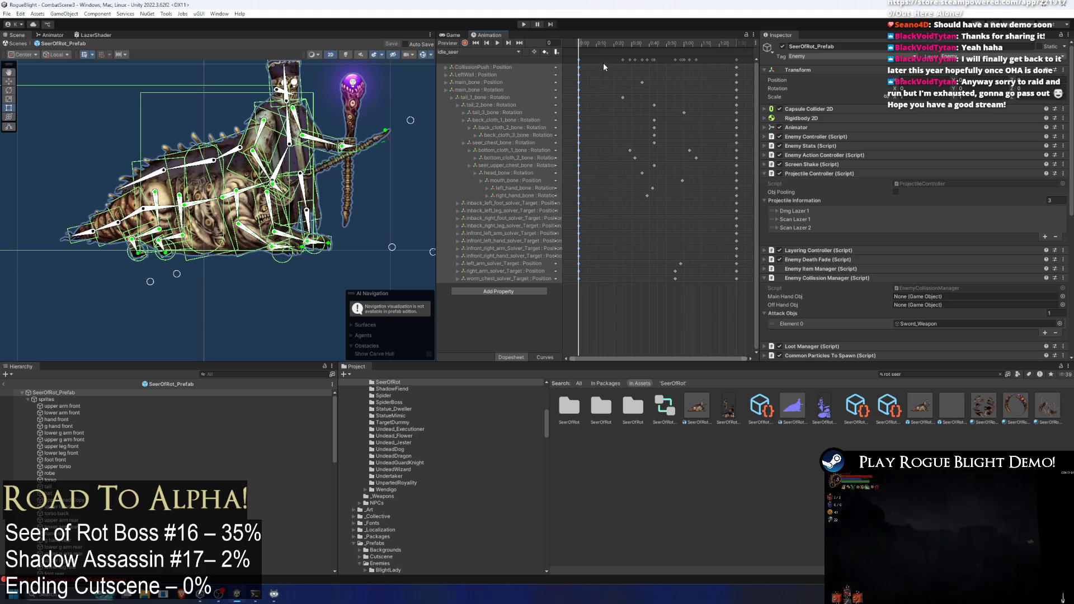
click(479, 52)
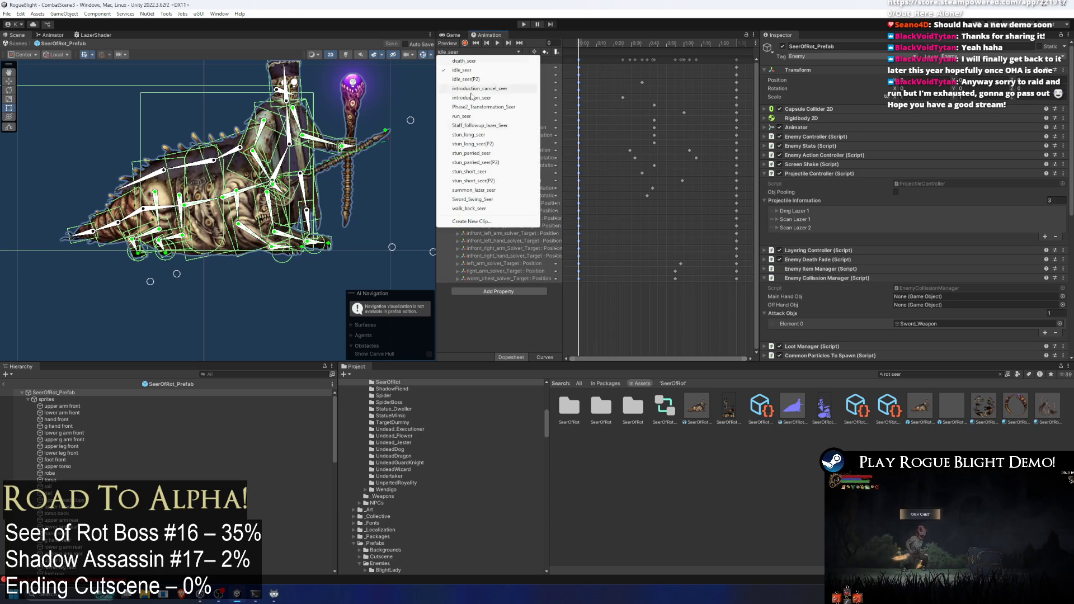
click(489, 191)
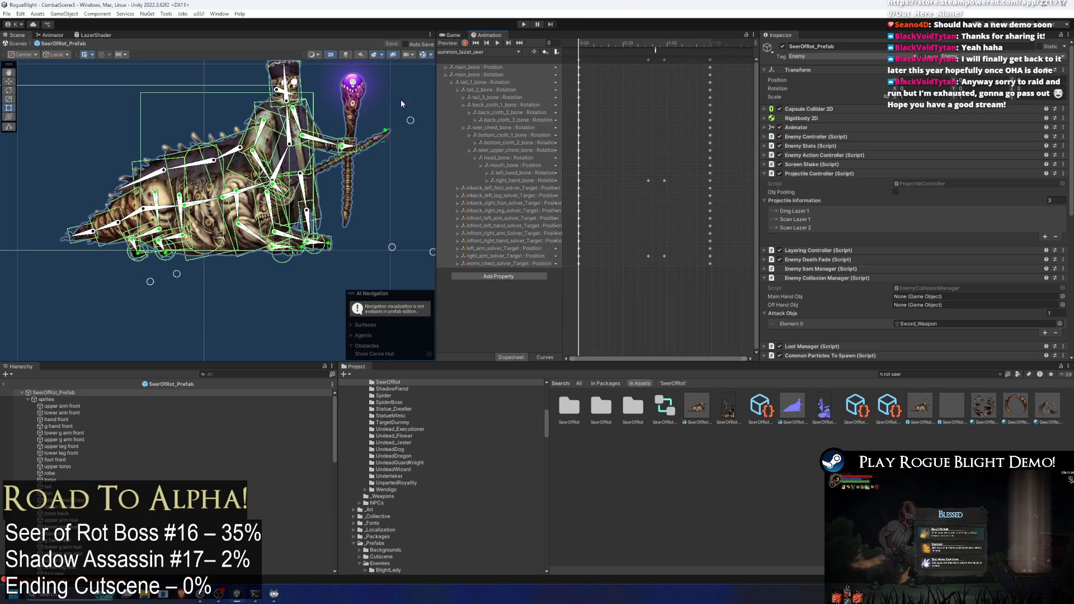
- Return to the Staff_followup_lazer_Seer clip and move the playhead to frame 26
click(478, 52)
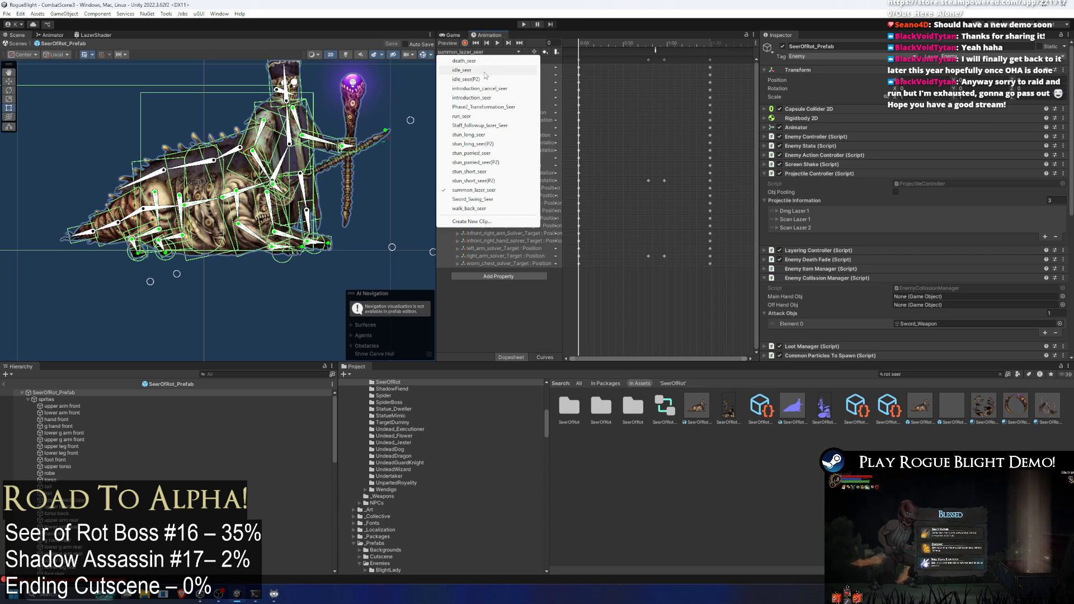
click(501, 126)
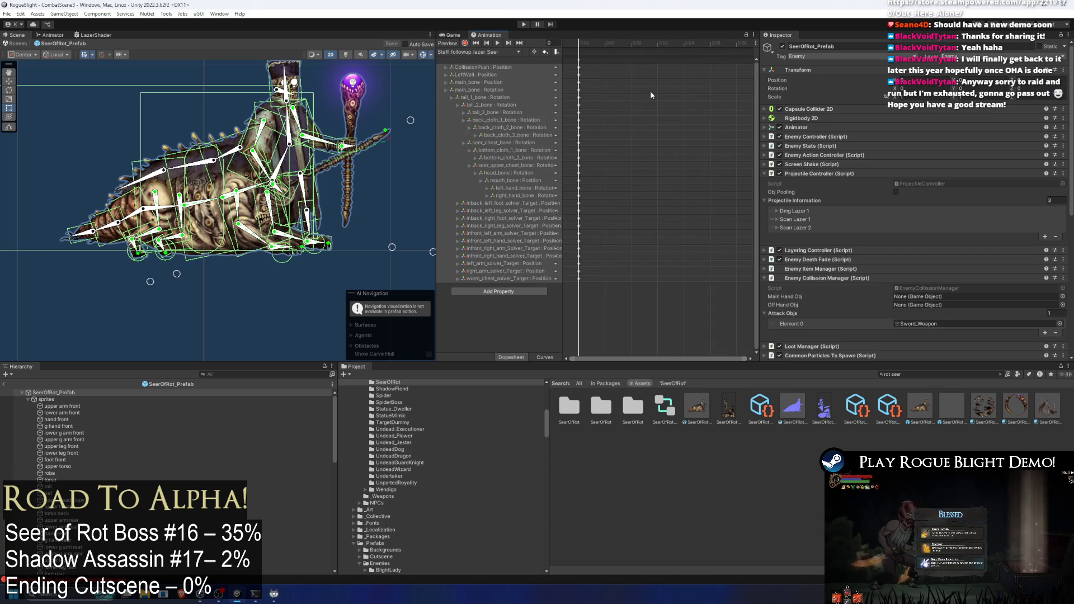
scroll(706, 75, down, 10)
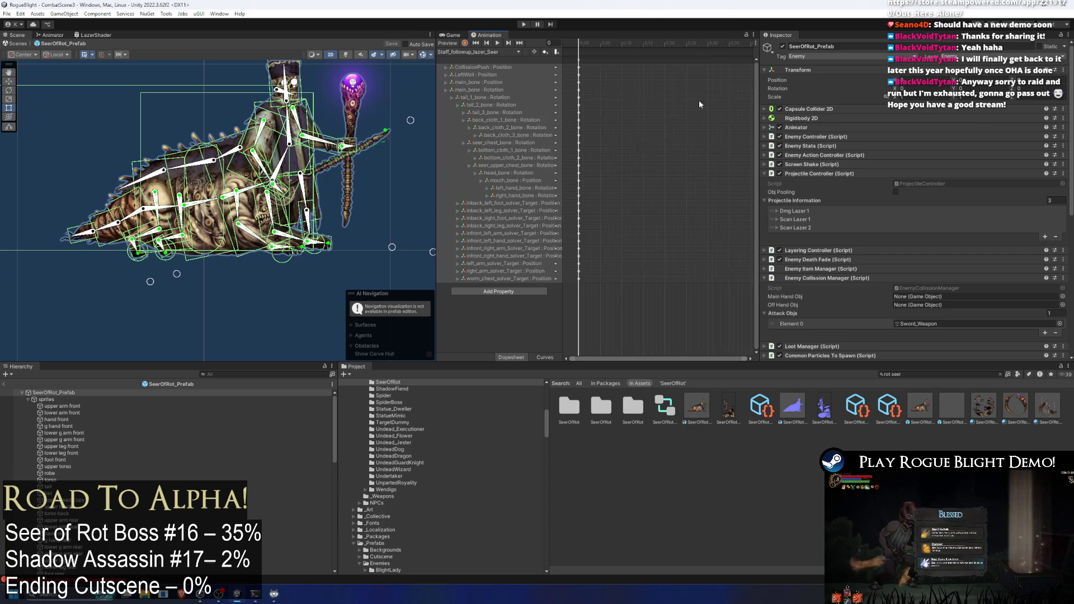
scroll(688, 92, down, 2)
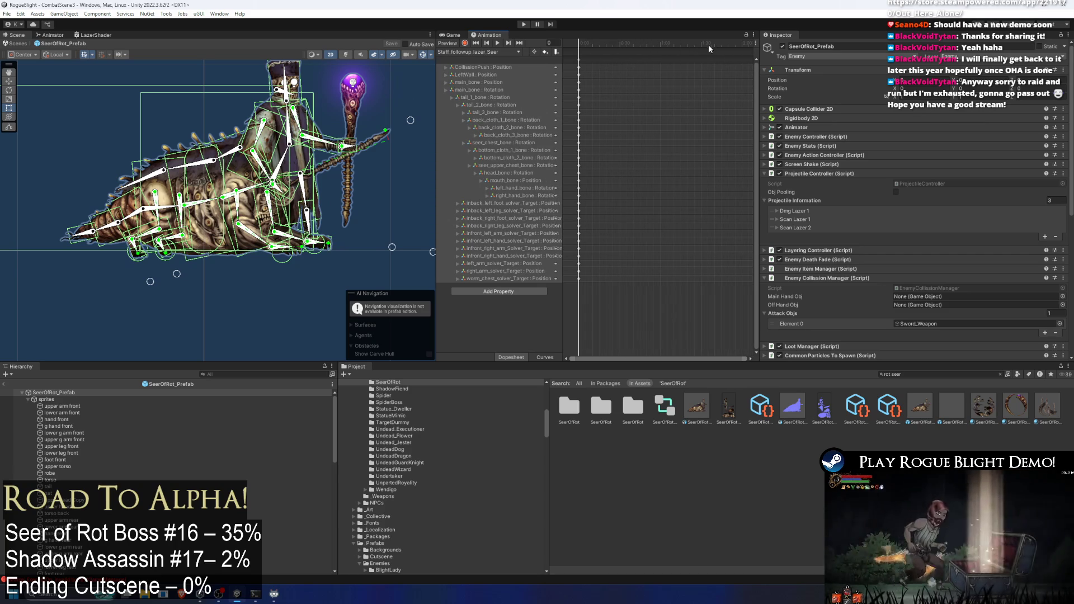
mouse_move(708, 45)
mouse_down()
mouse_move(567, 39)
mouse_move(614, 42)
mouse_up()
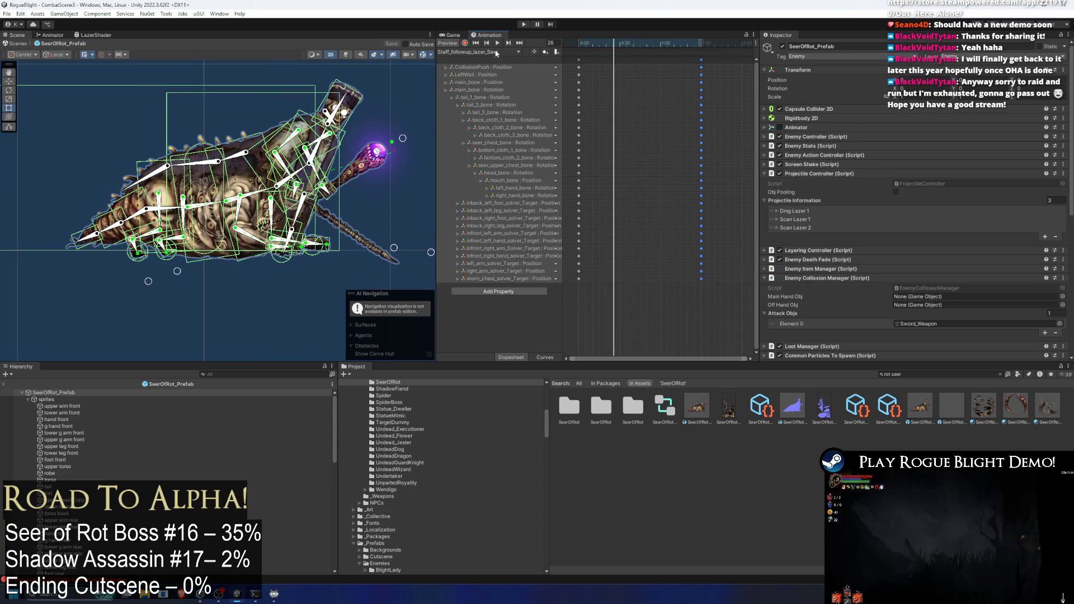
- Enable recording and pose the staff hand forward, tilted down and right at frame 26
click(450, 34)
click(488, 35)
click(465, 43)
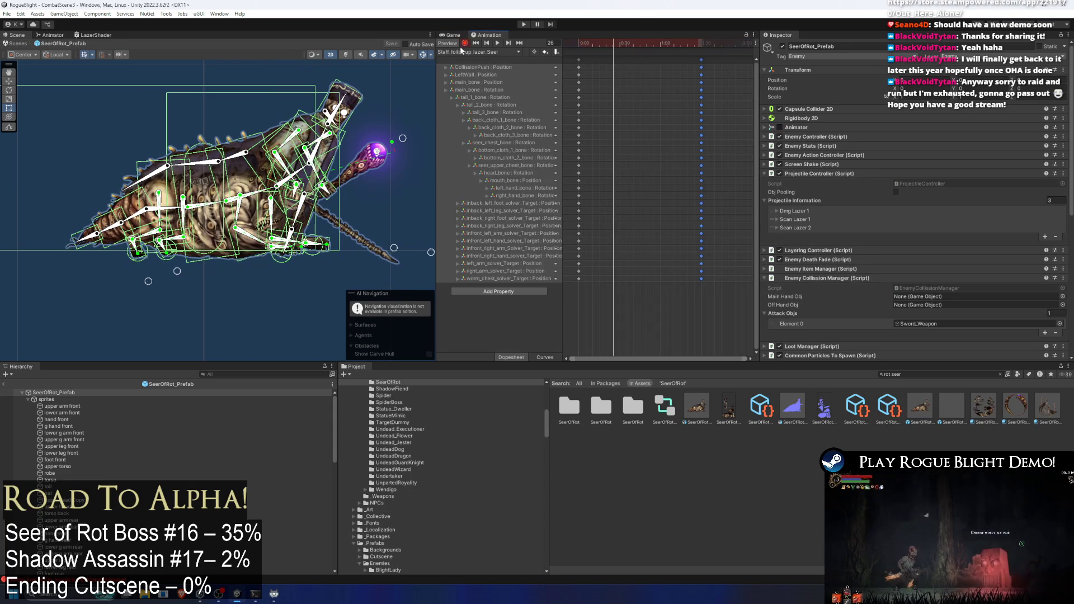
drag(390, 198, 263, 175)
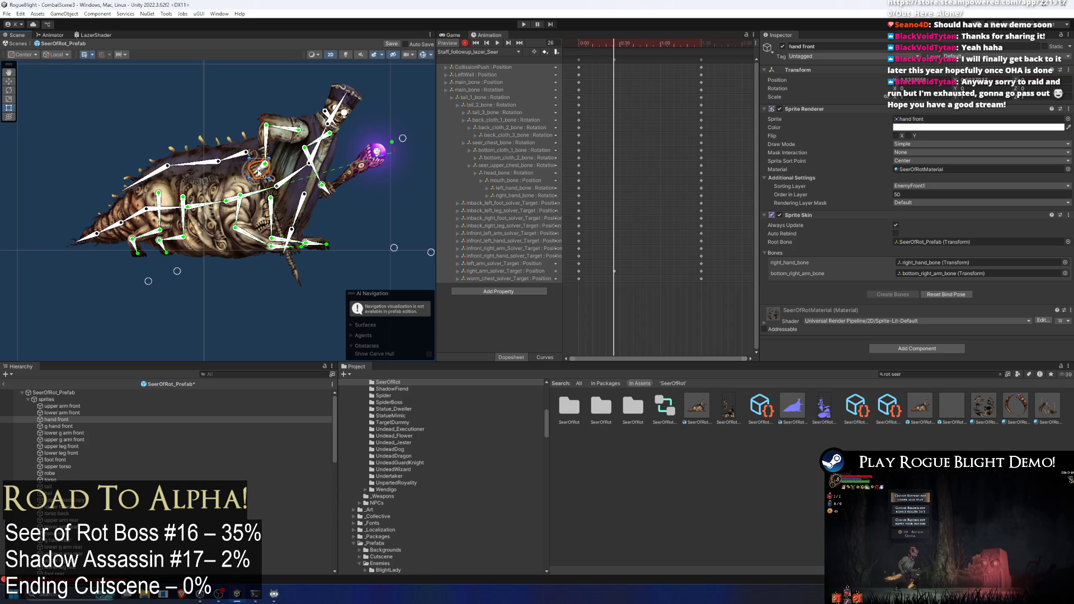
click(262, 169)
mouse_move(262, 168)
mouse_down()
mouse_move(283, 204)
mouse_move(297, 183)
mouse_move(331, 195)
mouse_move(332, 167)
mouse_move(356, 187)
mouse_move(324, 192)
mouse_up()
drag(250, 180, 250, 179)
mouse_move(322, 186)
mouse_down()
mouse_move(342, 158)
mouse_move(375, 198)
mouse_up()
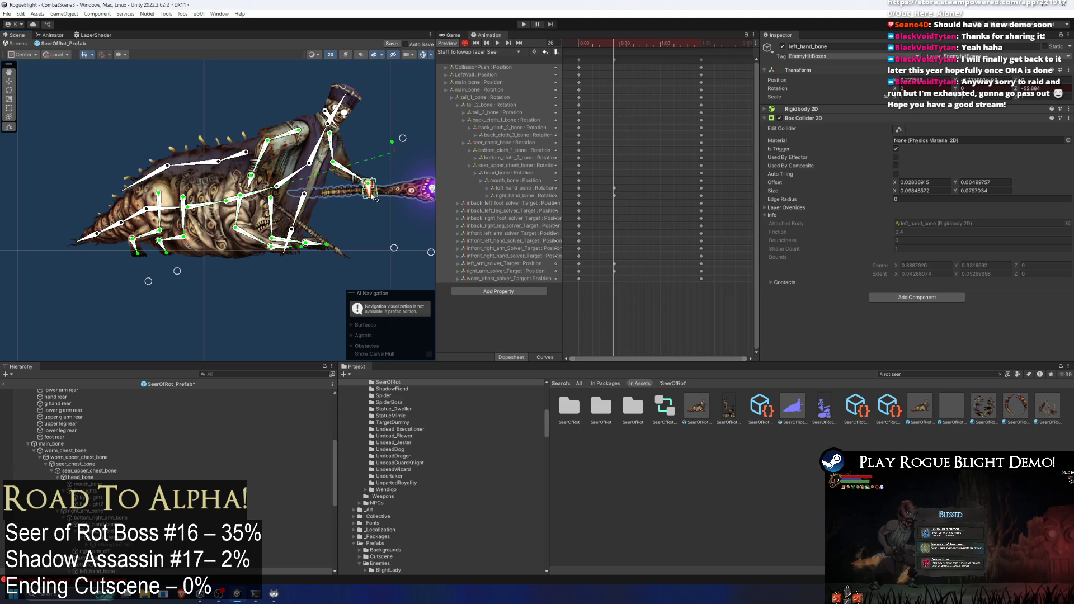
- At frame 48, lean the chest forward carrying head and staff, and raise the staff orb
click(630, 60)
drag(582, 43, 590, 43)
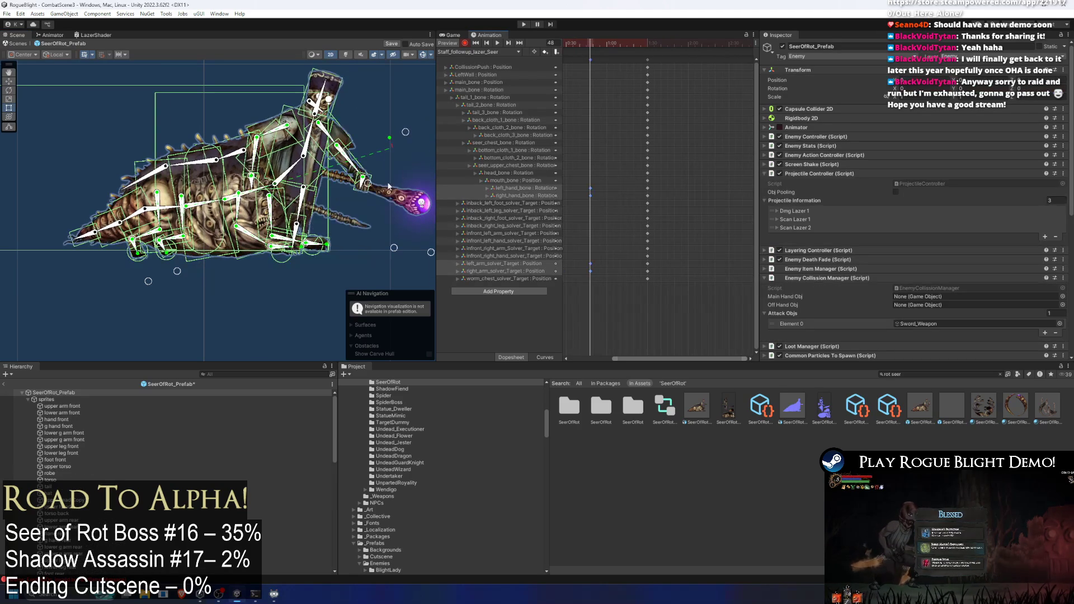
key(f)
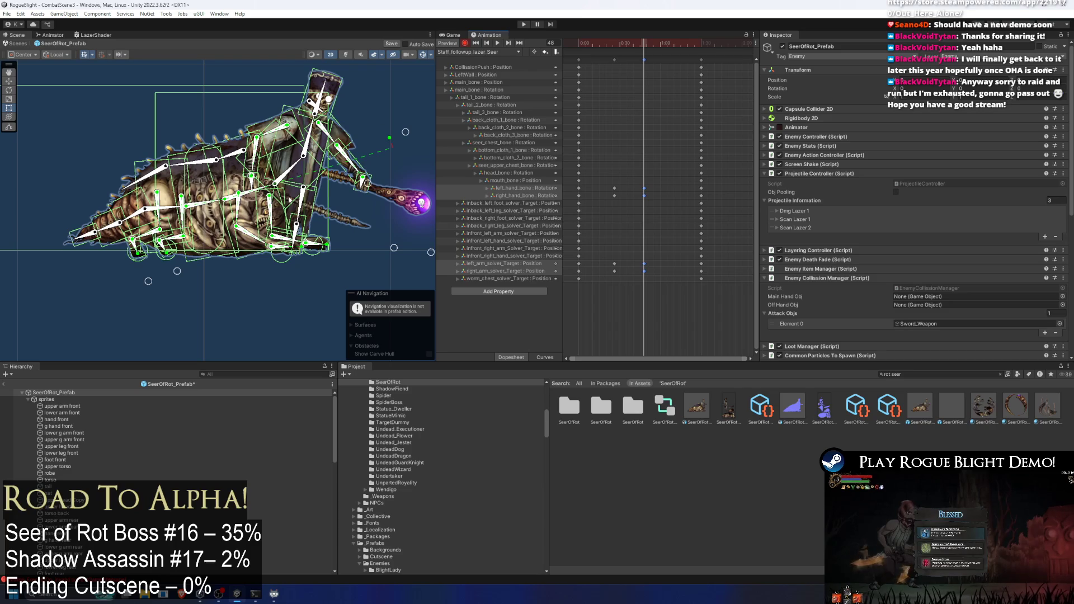
click(297, 169)
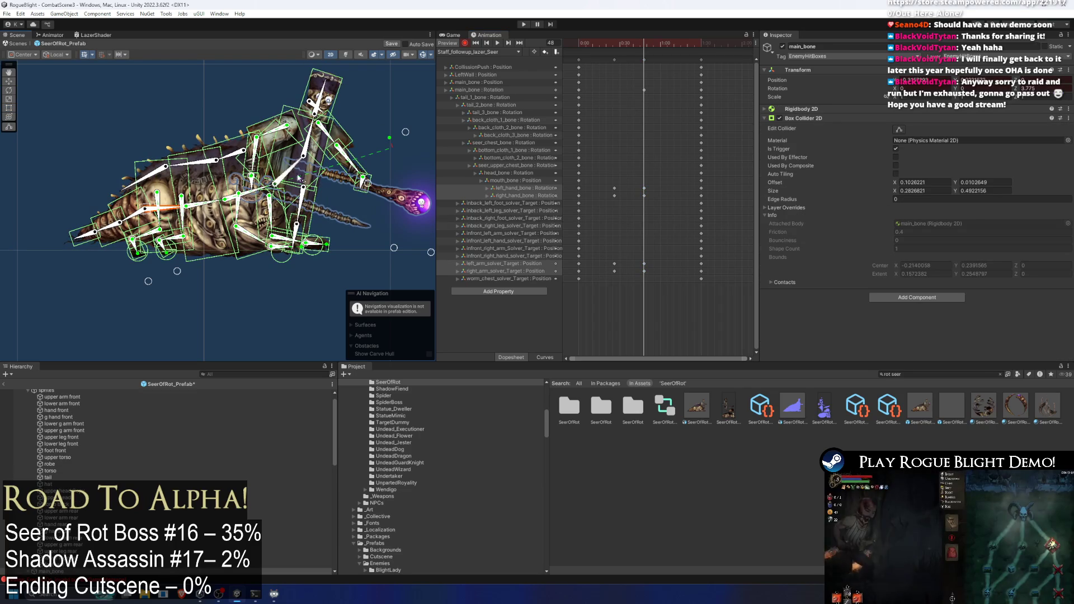
drag(302, 167, 308, 160)
click(326, 106)
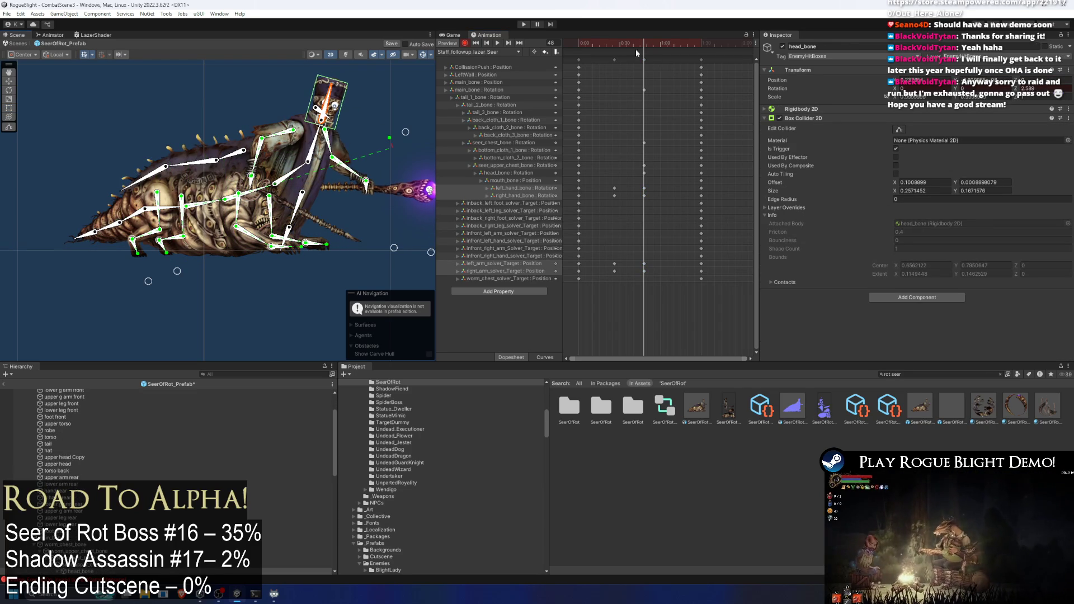
mouse_move(636, 49)
mouse_down()
mouse_move(613, 45)
mouse_move(644, 43)
mouse_up()
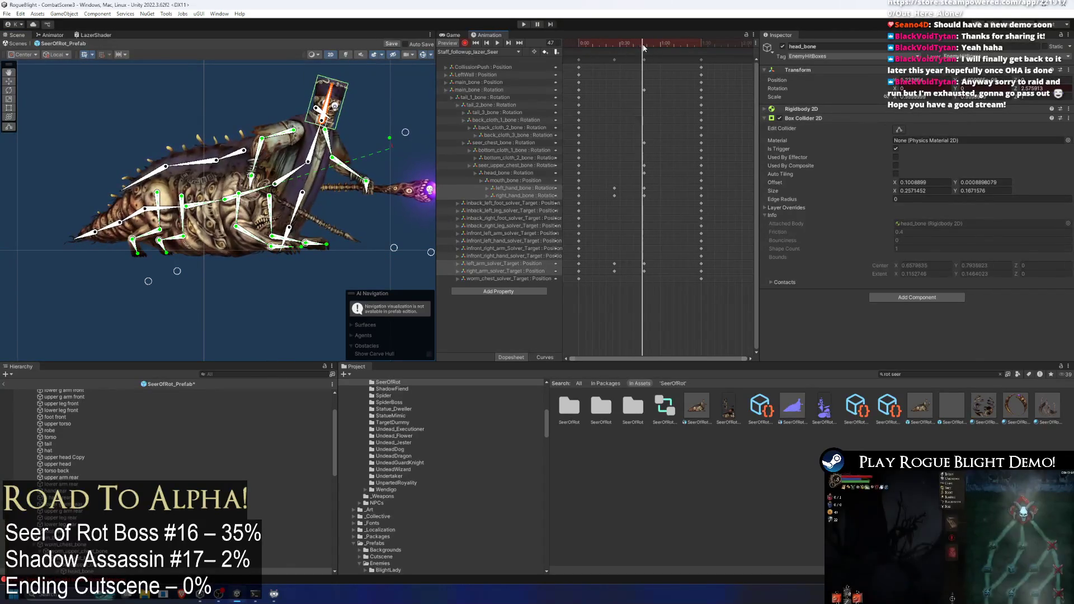
click(281, 184)
mouse_move(280, 192)
mouse_down()
mouse_move(367, 162)
mouse_move(366, 176)
mouse_up()
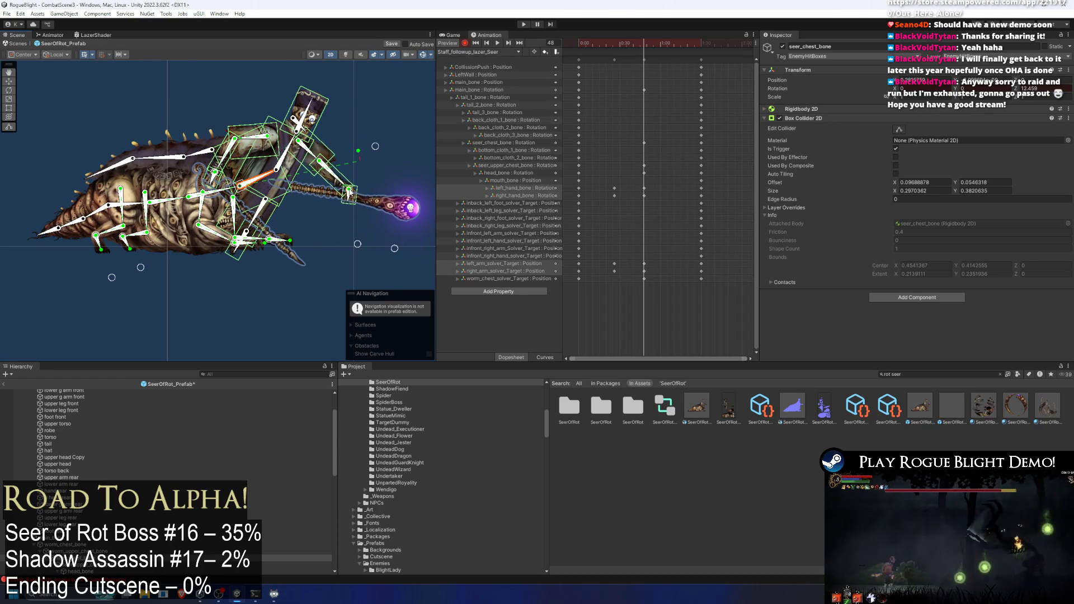
drag(349, 193, 347, 189)
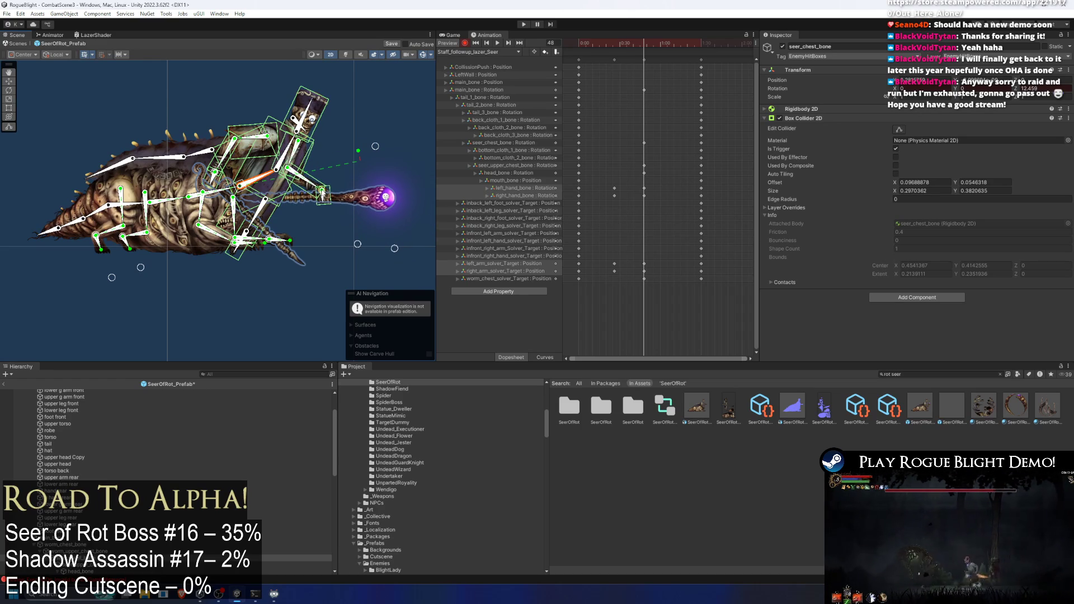
- Key the full pose at frame 64, swing the staff down at frame 34, and play back
drag(637, 43, 672, 49)
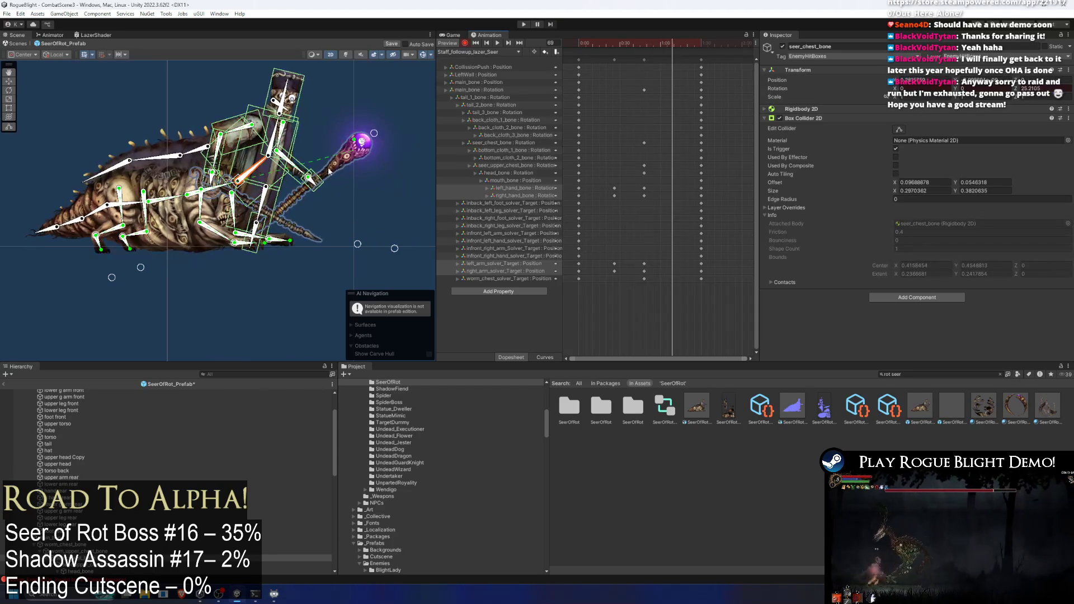
click(658, 58)
key(ctrl+v)
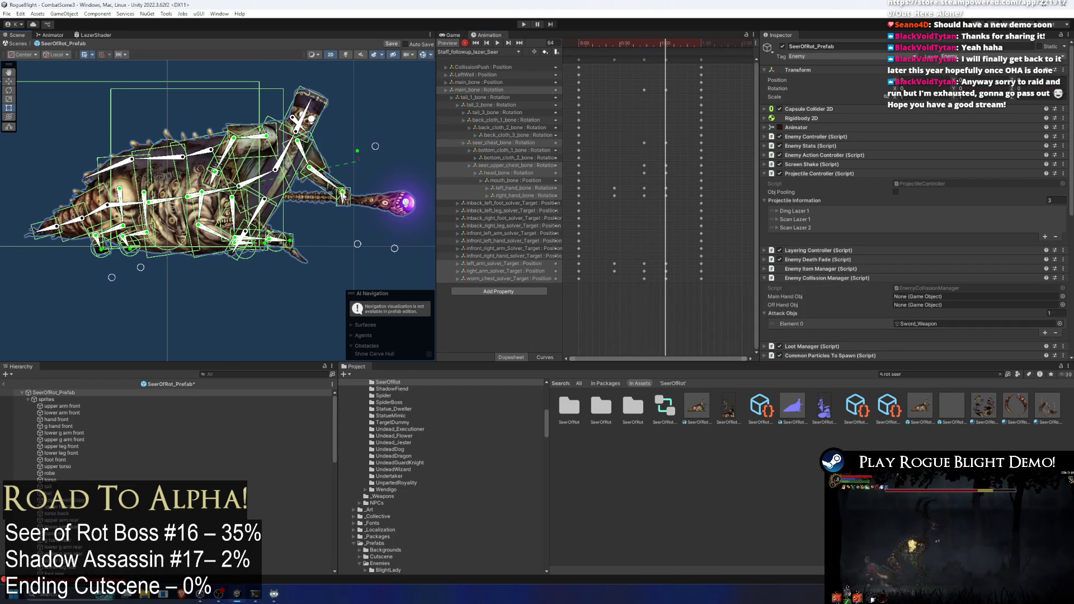
drag(666, 49, 625, 47)
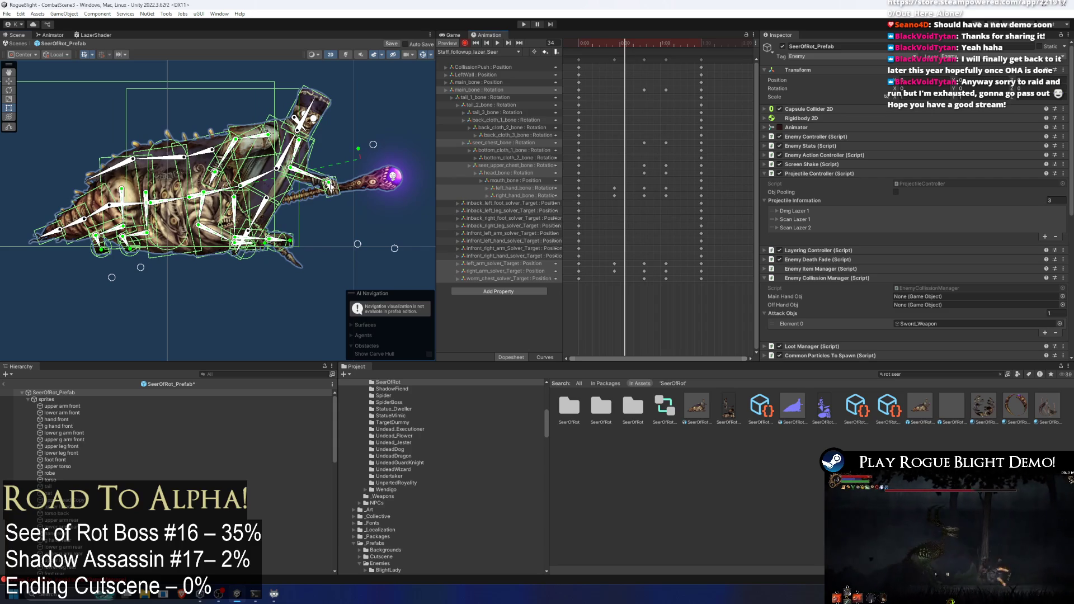
drag(330, 187, 300, 193)
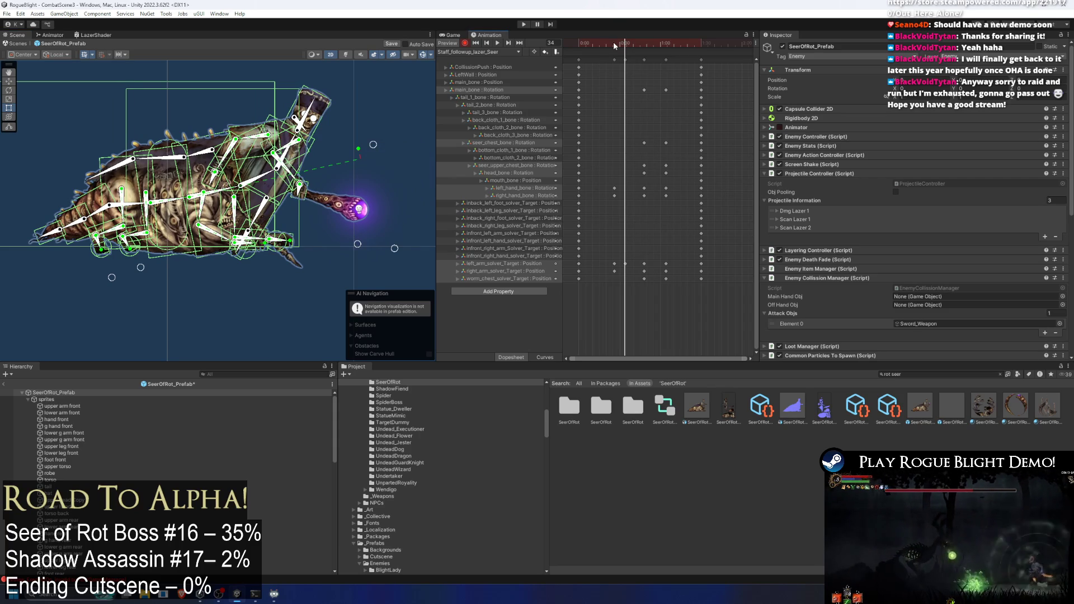
click(615, 263)
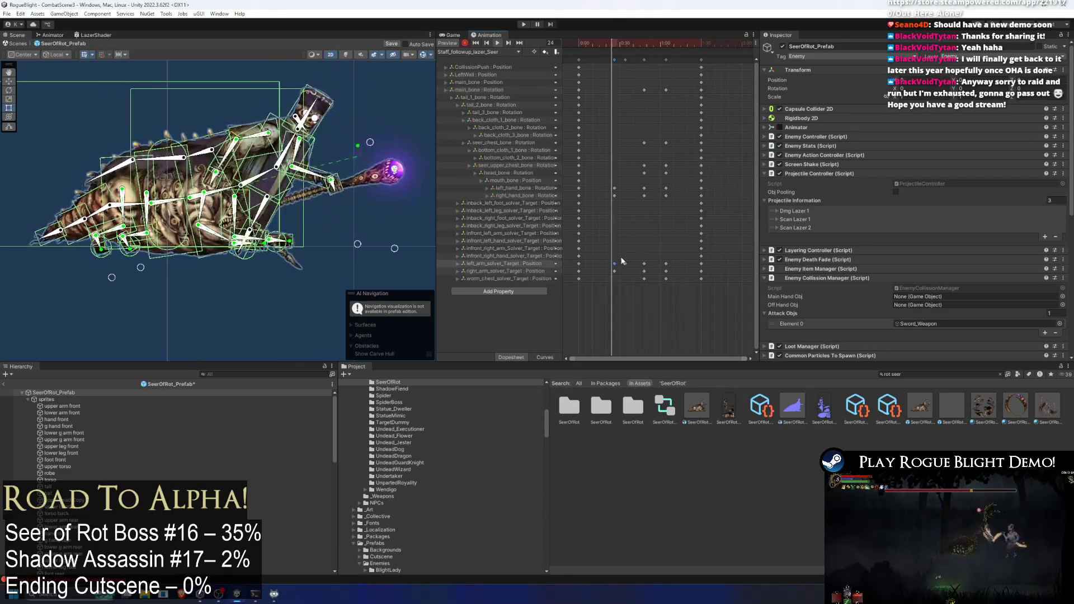
click(613, 264)
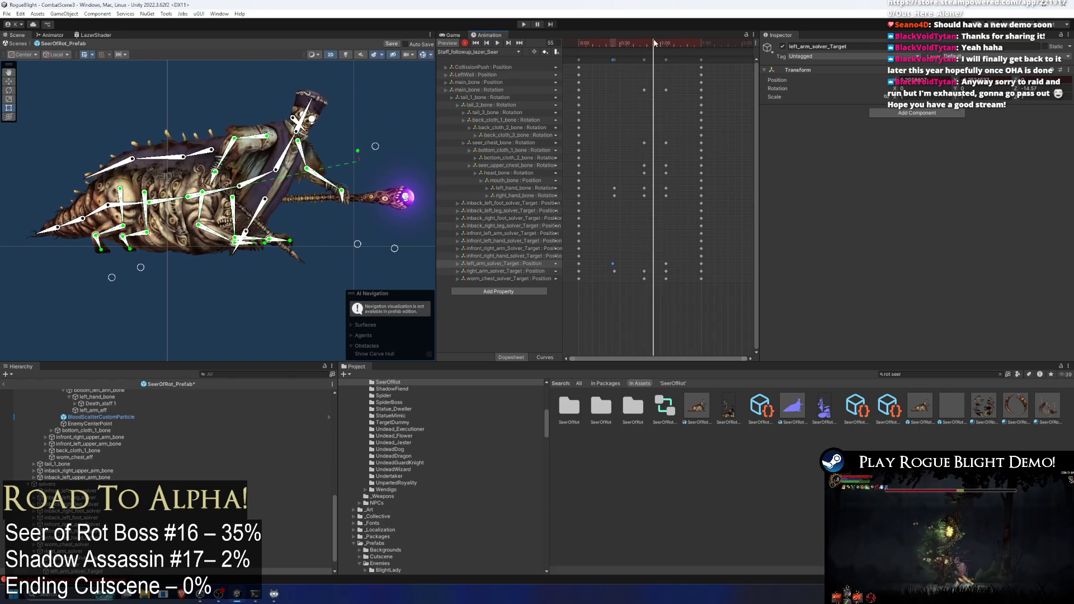
- Shift all keys later, then rotate the chest and nudge the arm target at frame 88
drag(701, 59, 740, 60)
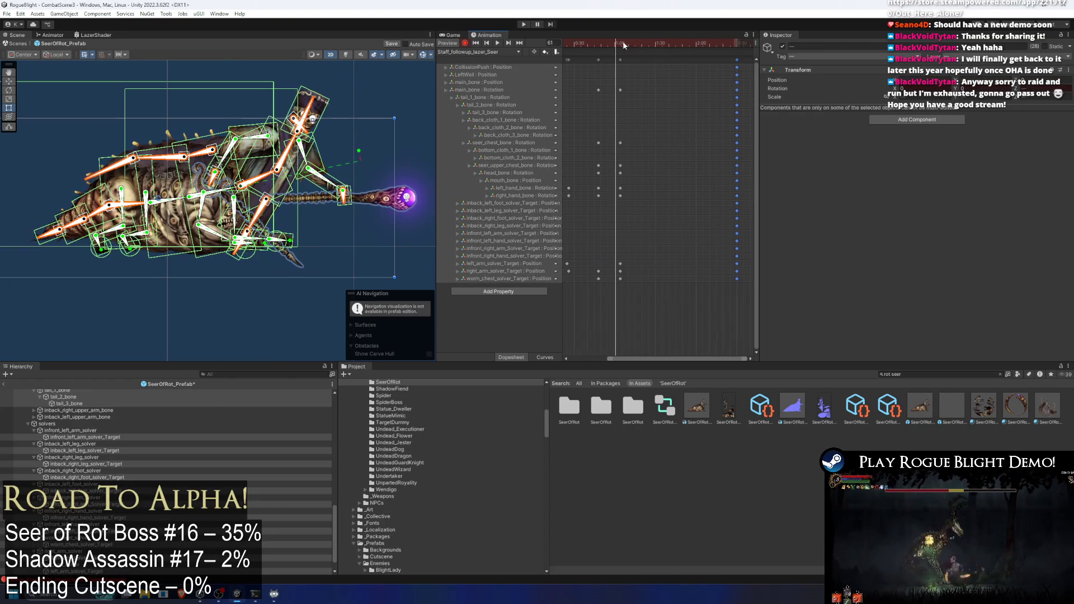
click(406, 134)
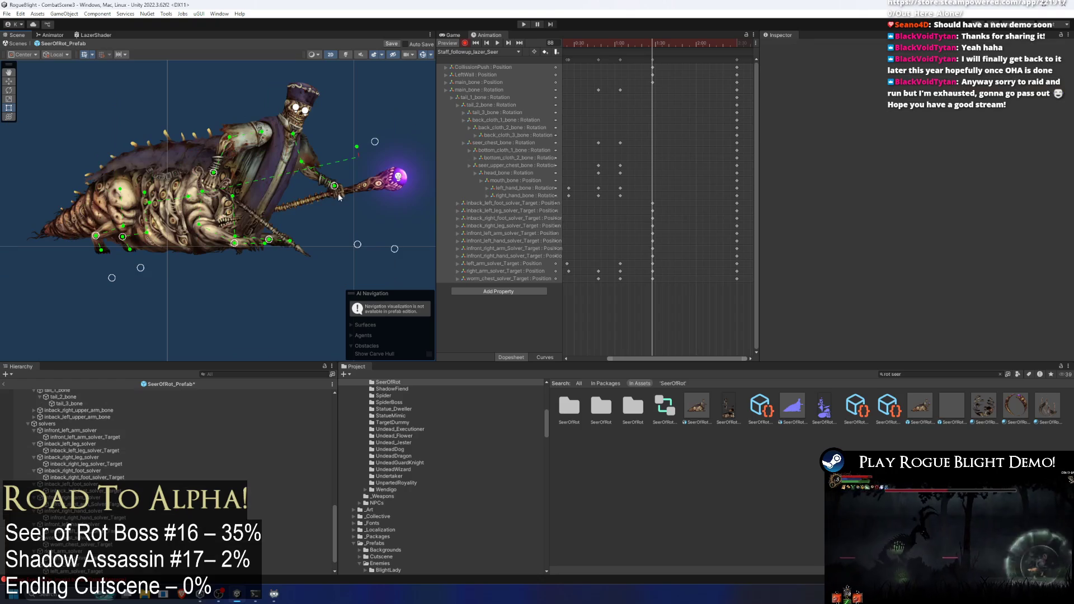
click(273, 176)
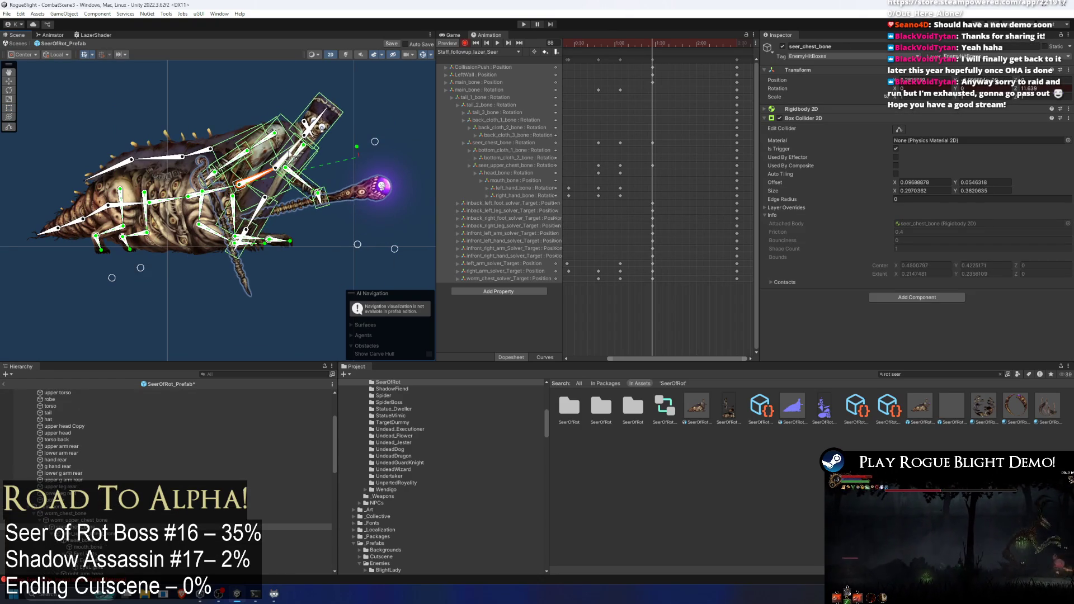
drag(297, 143, 217, 175)
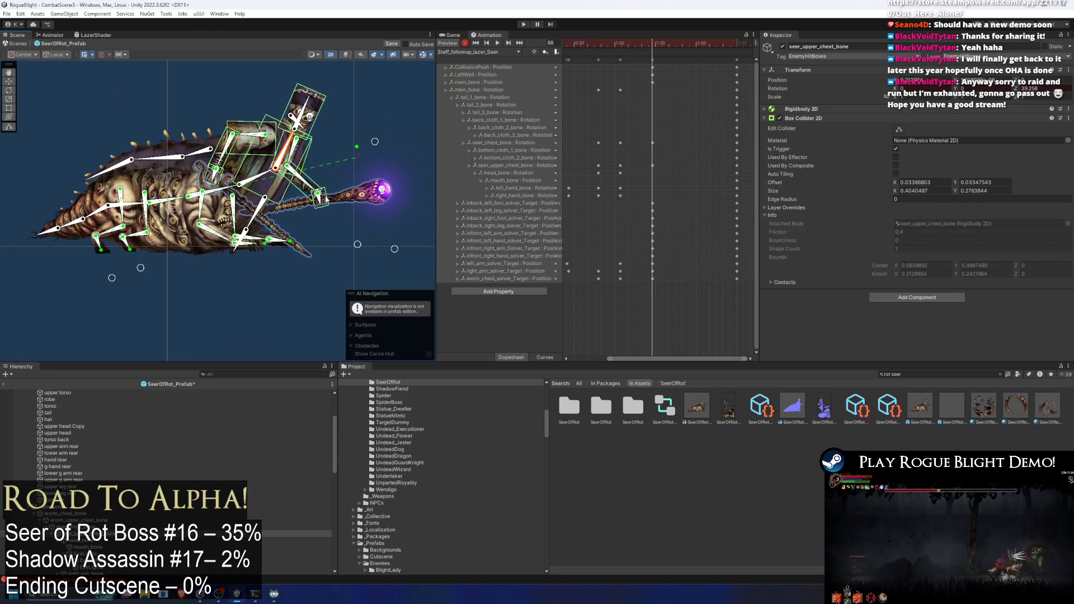
drag(372, 140, 379, 143)
click(309, 117)
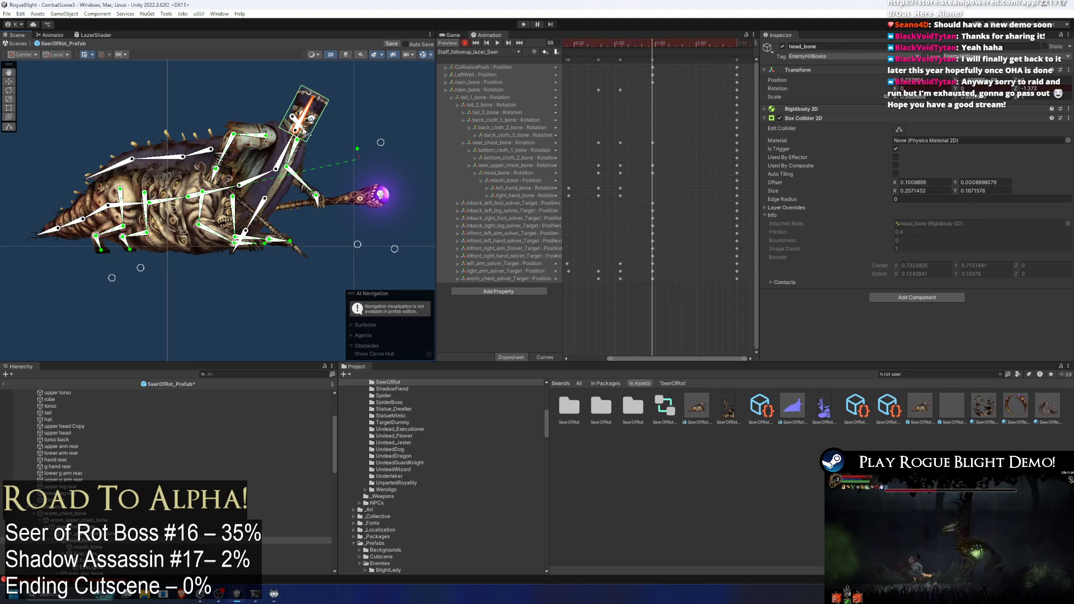
- Preview the clip at frames 118 and 30, then stop playback at the start
scroll(302, 126, up, 2)
drag(650, 47, 694, 52)
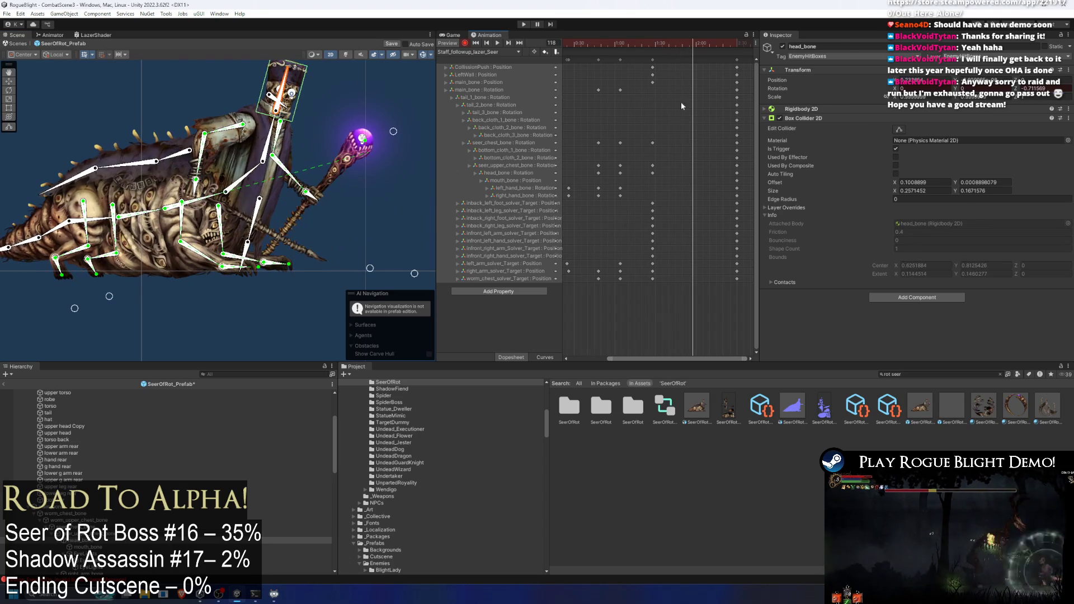
scroll(684, 79, down, 2)
click(605, 45)
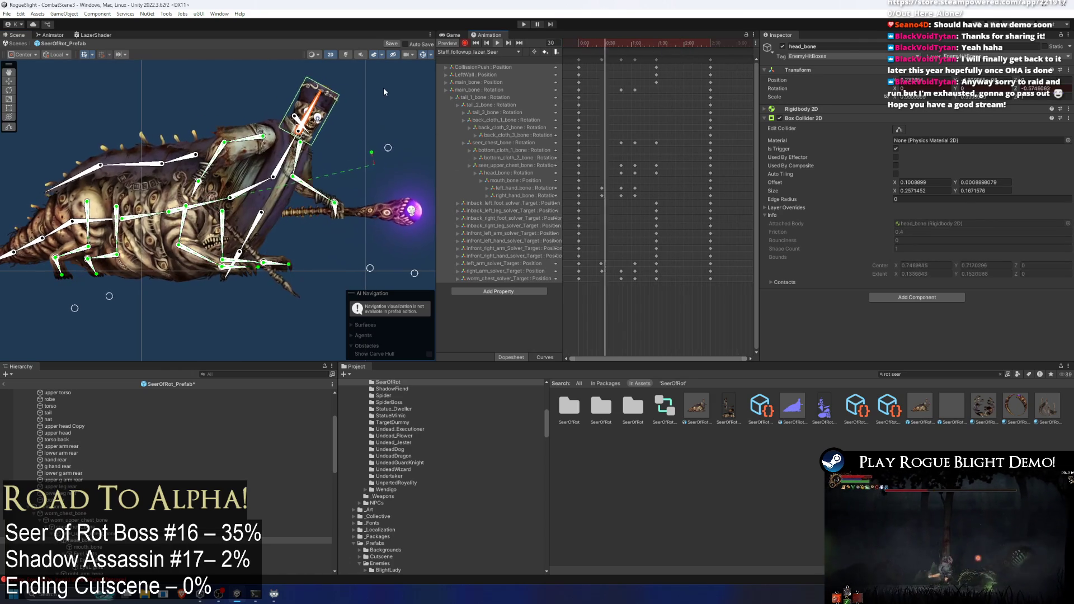
scroll(367, 127, down, 2)
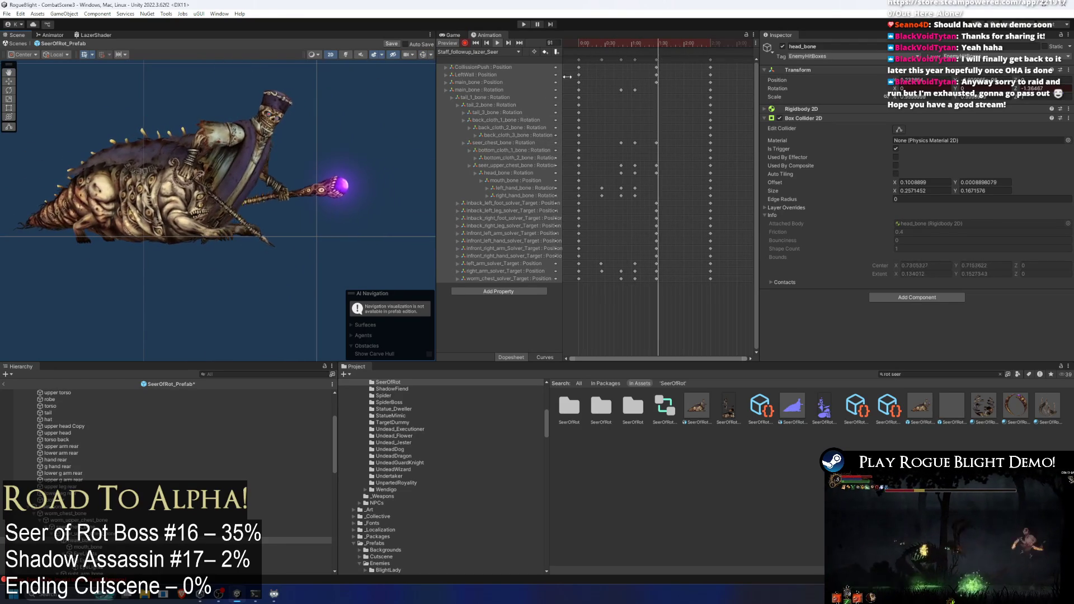
click(574, 40)
- Inspect the front hand and right arm target keys while scrubbing from frame 17 to 89
drag(574, 39, 597, 33)
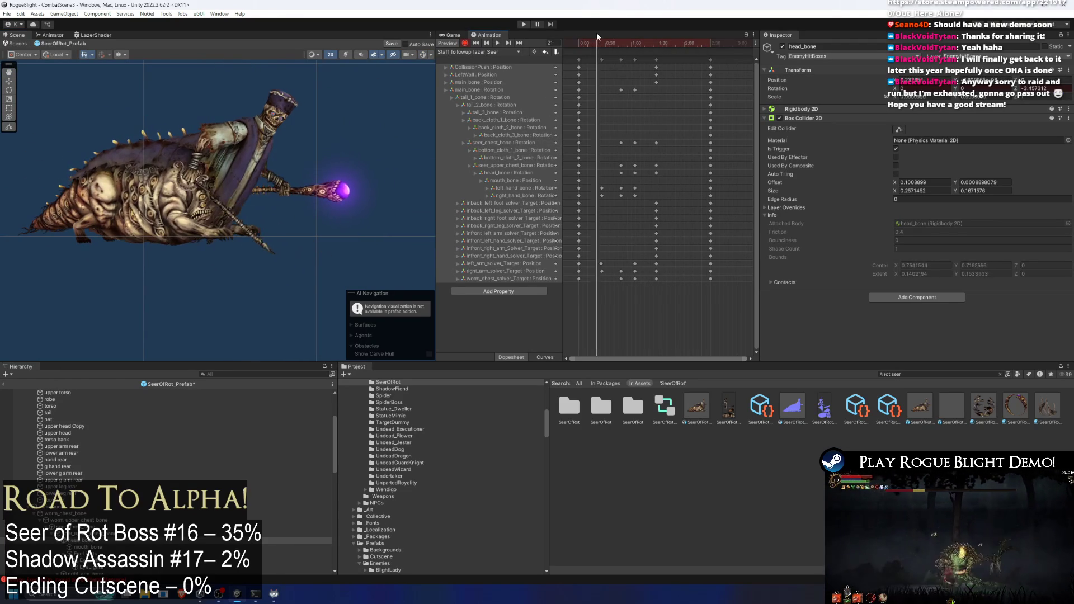
click(203, 179)
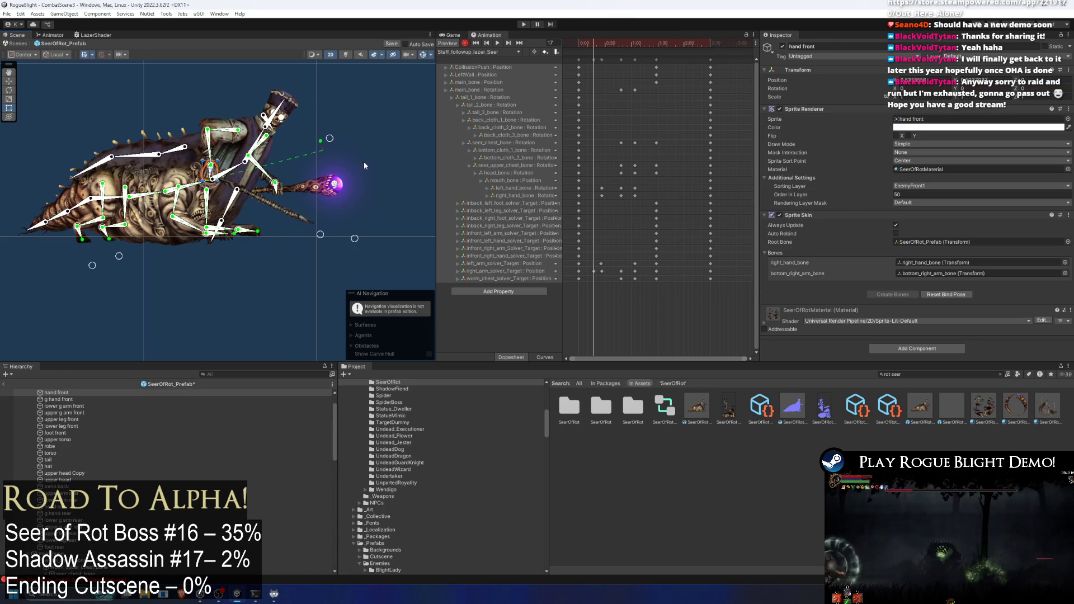
click(601, 271)
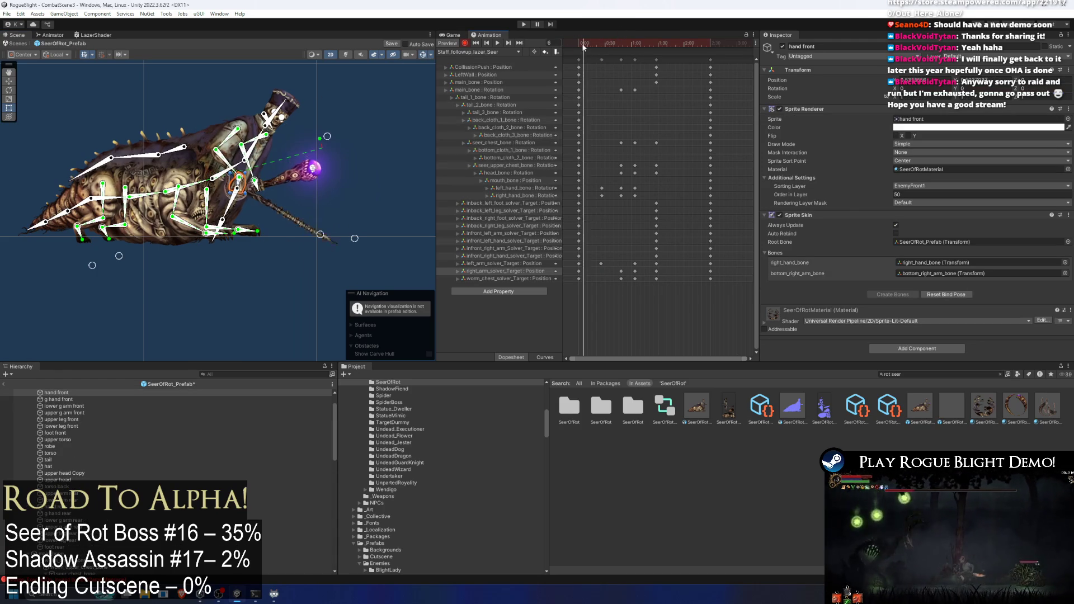
mouse_move(579, 42)
mouse_down()
mouse_move(620, 42)
mouse_move(591, 42)
mouse_move(602, 40)
mouse_up()
scroll(218, 185, up, 3)
scroll(217, 176, up, 2)
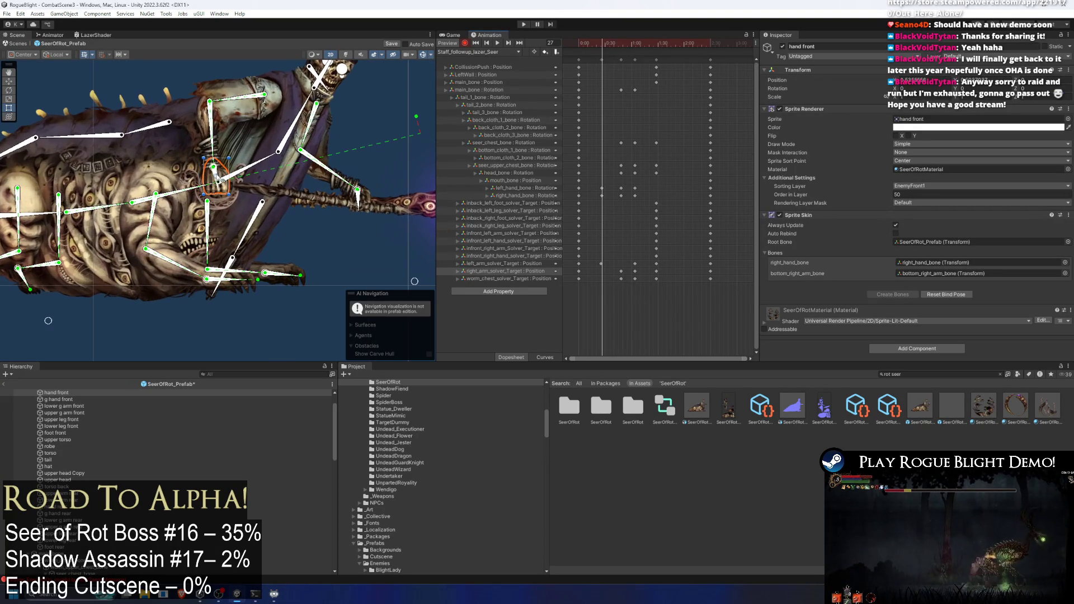
scroll(217, 177, up, 2)
click(215, 178)
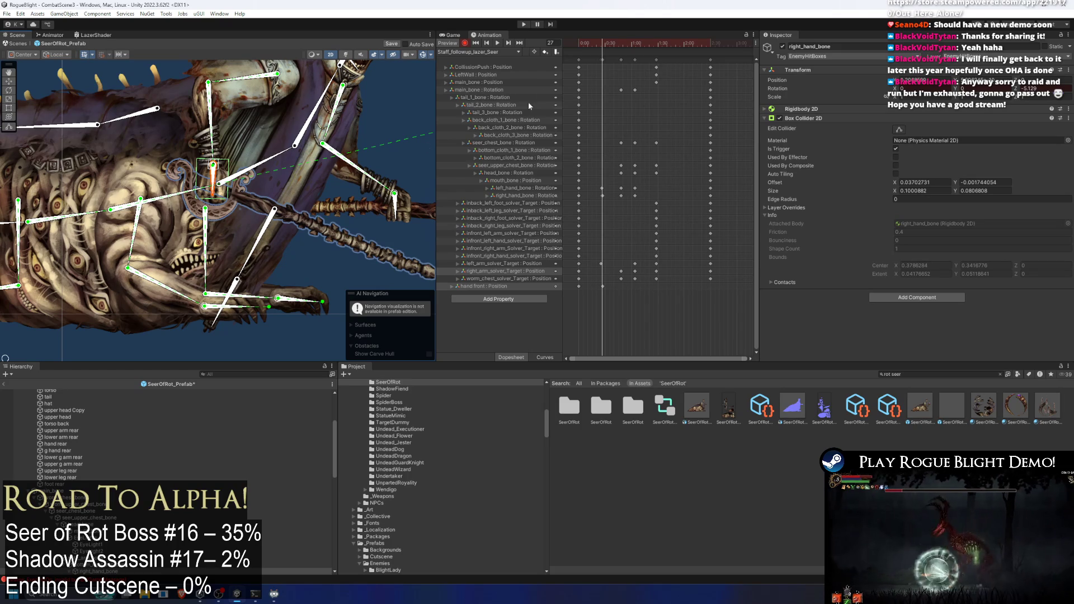
mouse_move(605, 42)
mouse_down()
mouse_move(657, 49)
mouse_move(647, 57)
mouse_up()
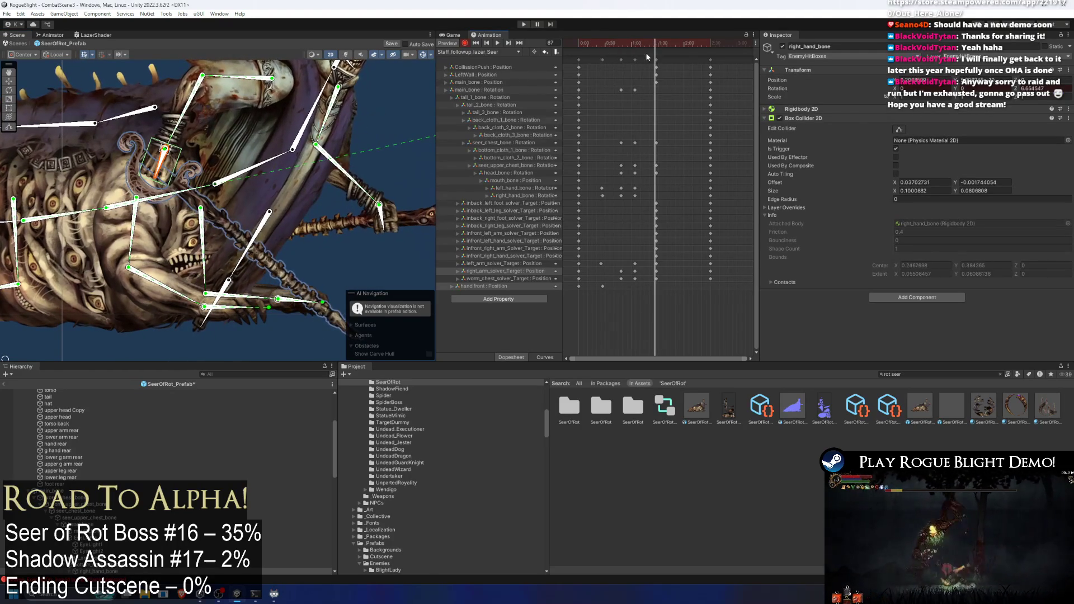
- Delete the hand front Position track and play the clip back from frame 32
click(491, 286)
key(Delete)
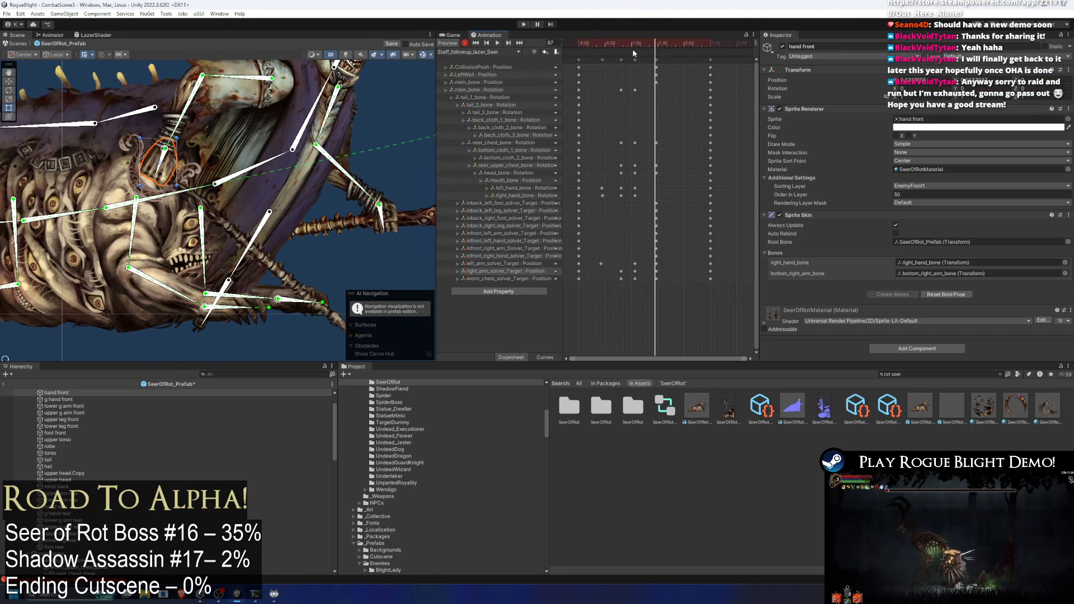
key(space)
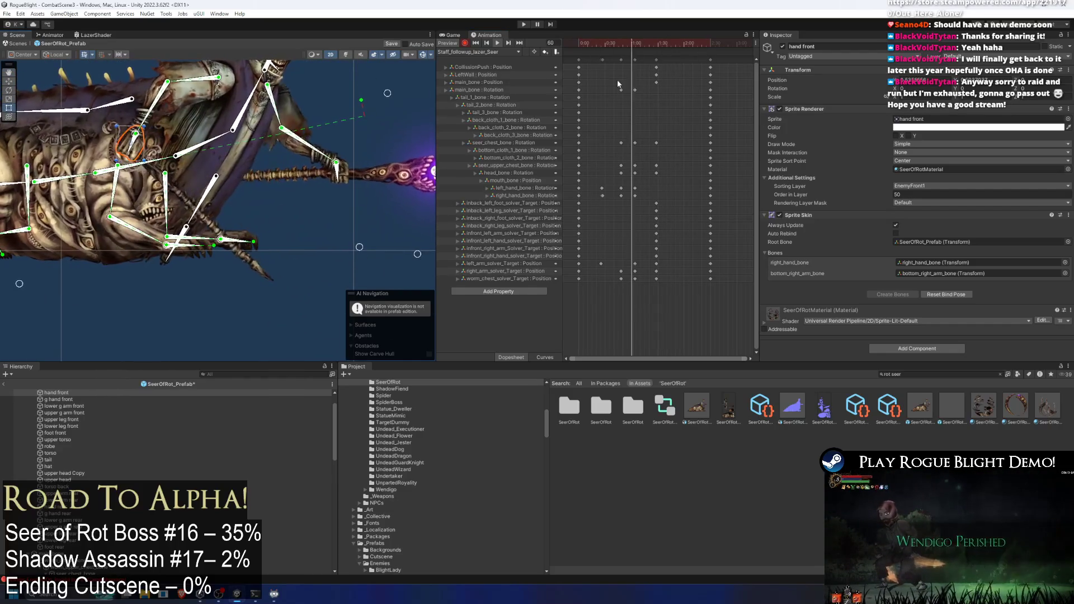
click(597, 43)
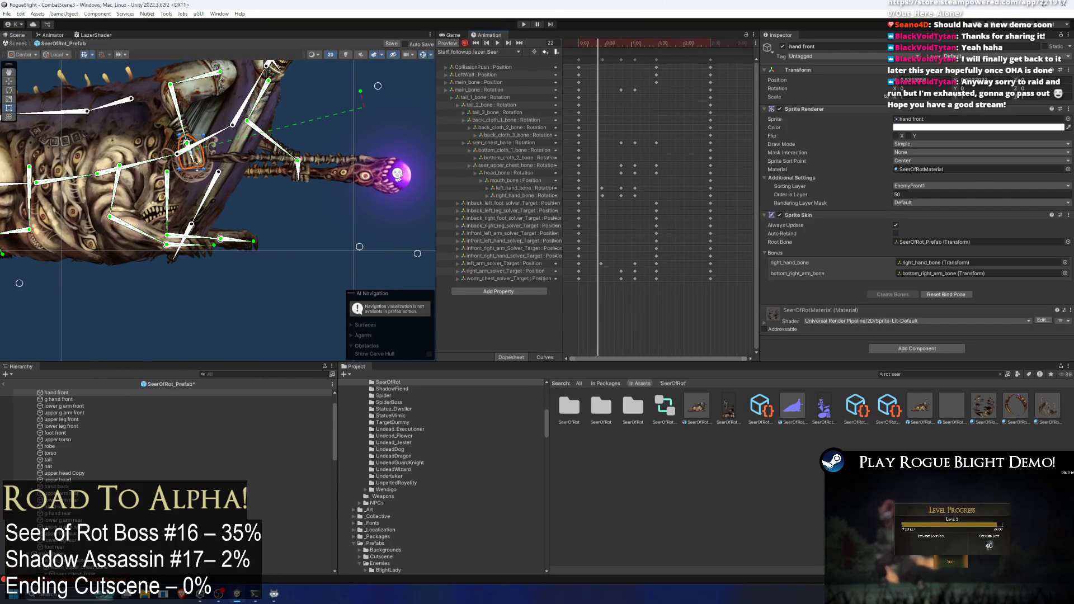
click(592, 197)
drag(598, 43, 606, 43)
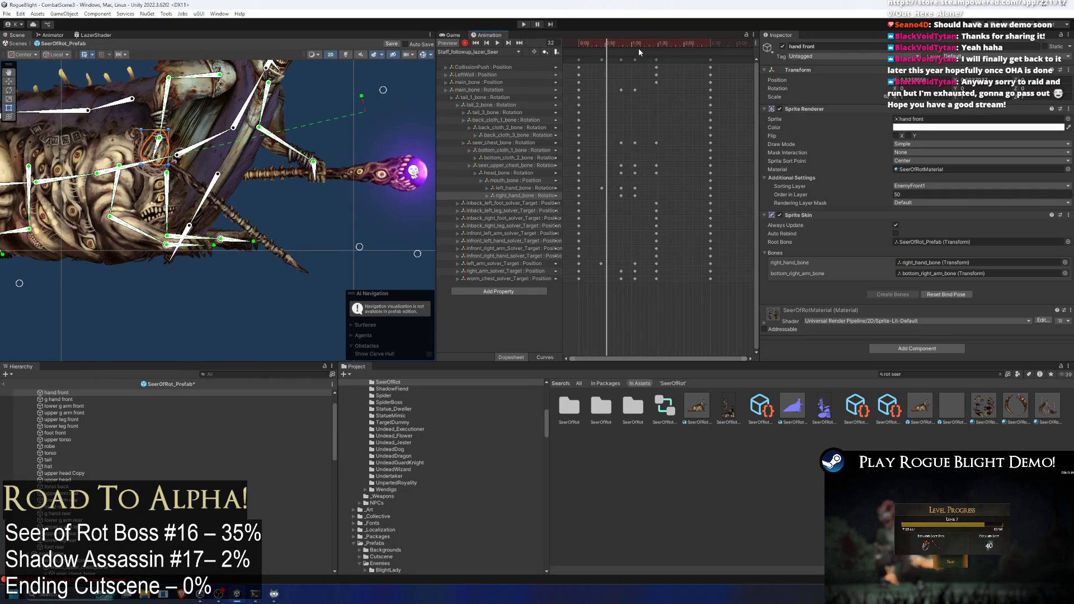
key(space)
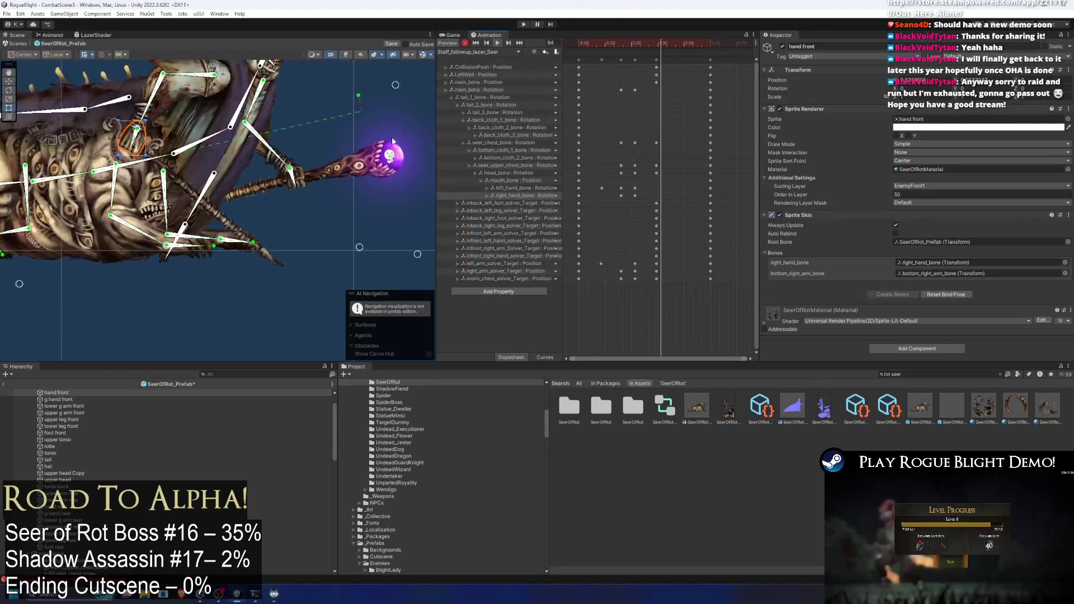
- Review frames 64, 87, 47 and 55, undoing a trial left hand bone move
click(637, 44)
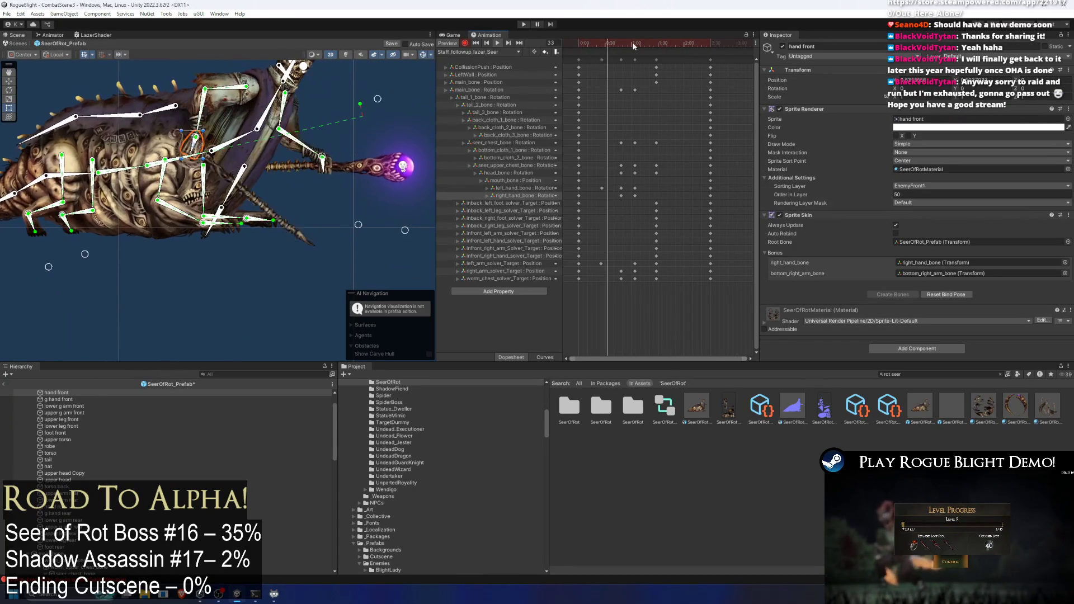
click(651, 45)
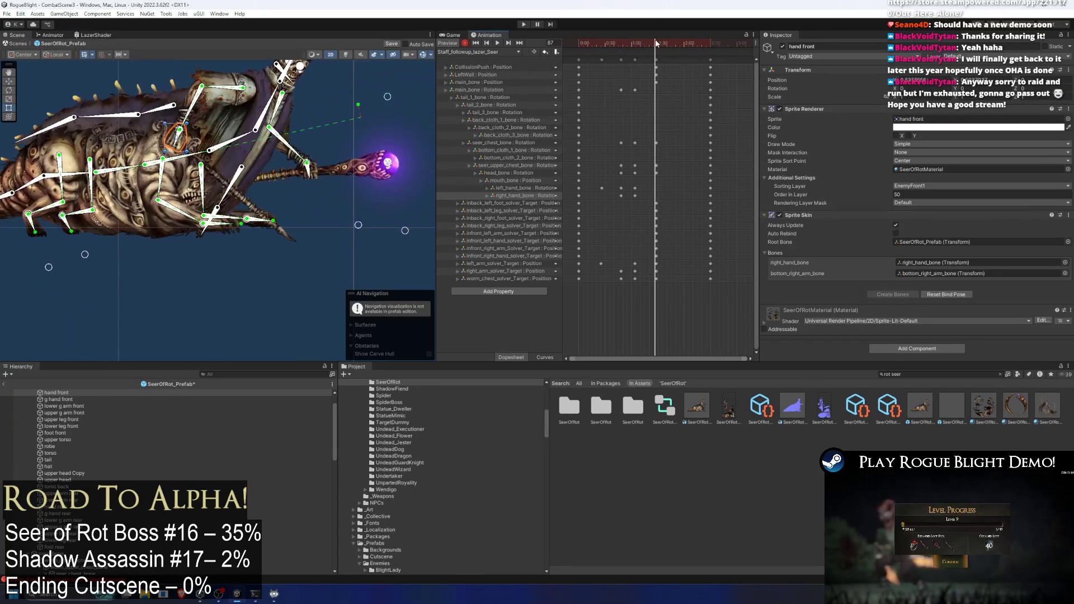
mouse_move(656, 44)
mouse_down()
mouse_move(613, 42)
mouse_move(623, 40)
mouse_up()
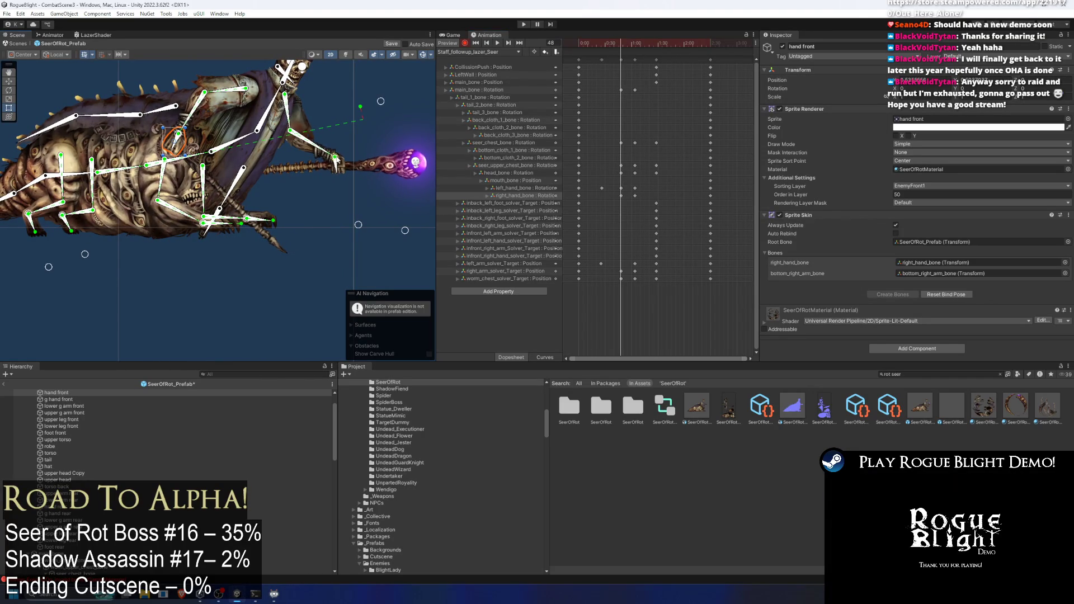
click(627, 44)
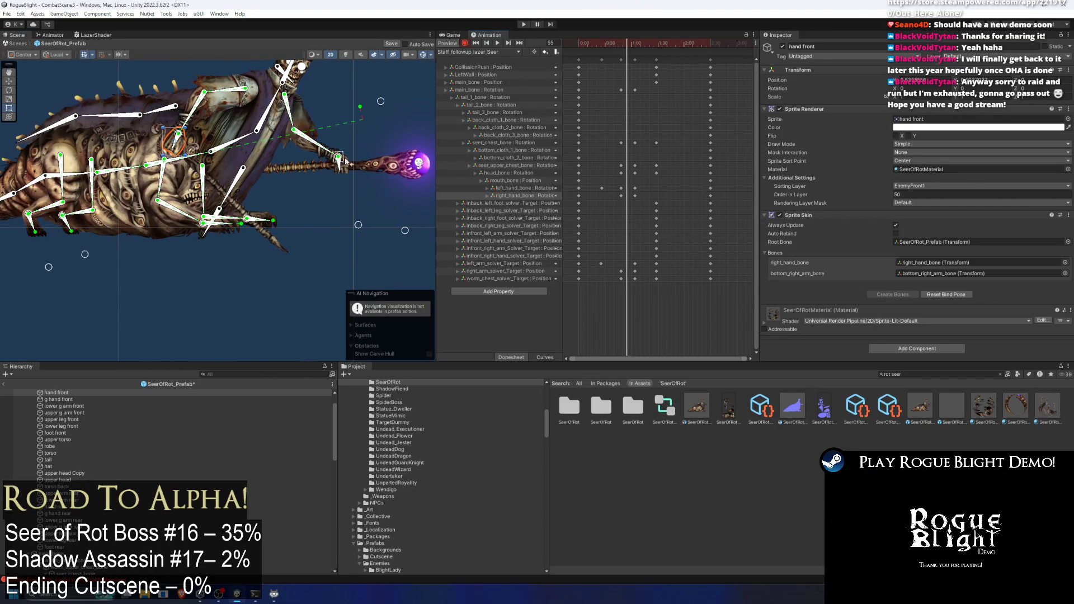
drag(337, 161, 342, 162)
key(ctrl+z)
key(ctrl+z)
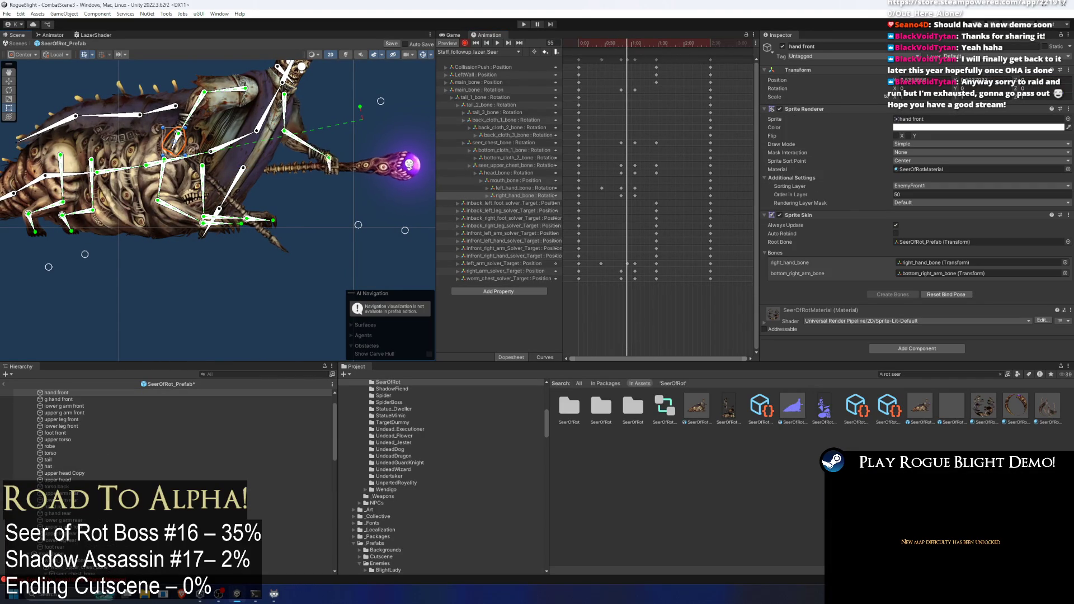
- Scrub frames 21–87, raise the arm and staff, and play the preview
click(616, 264)
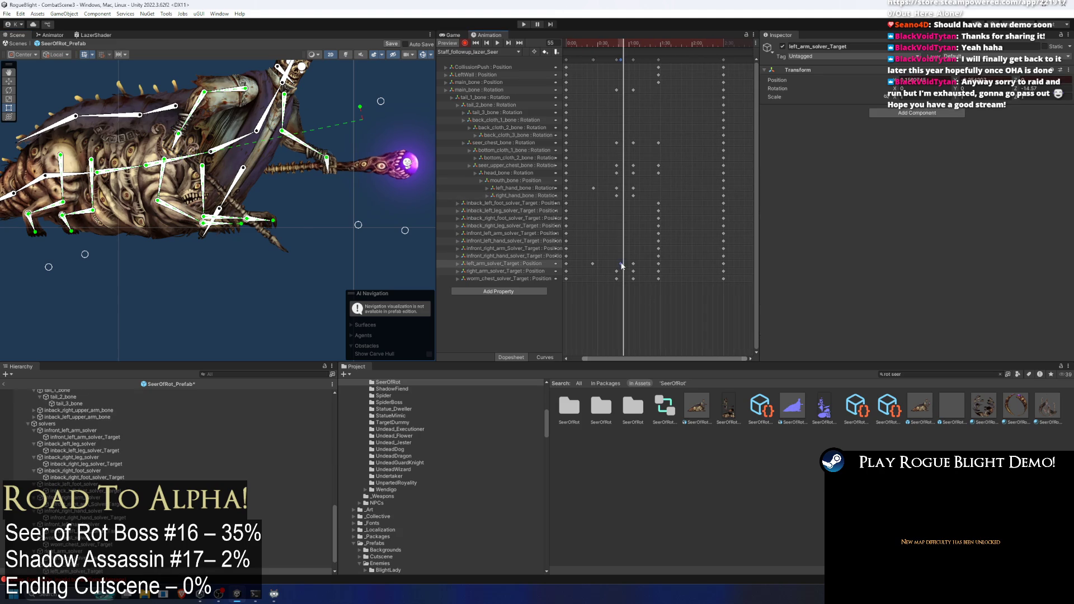
click(593, 44)
mouse_move(594, 43)
mouse_down()
mouse_move(616, 57)
mouse_move(658, 50)
mouse_up()
click(334, 166)
drag(335, 166, 333, 162)
click(340, 178)
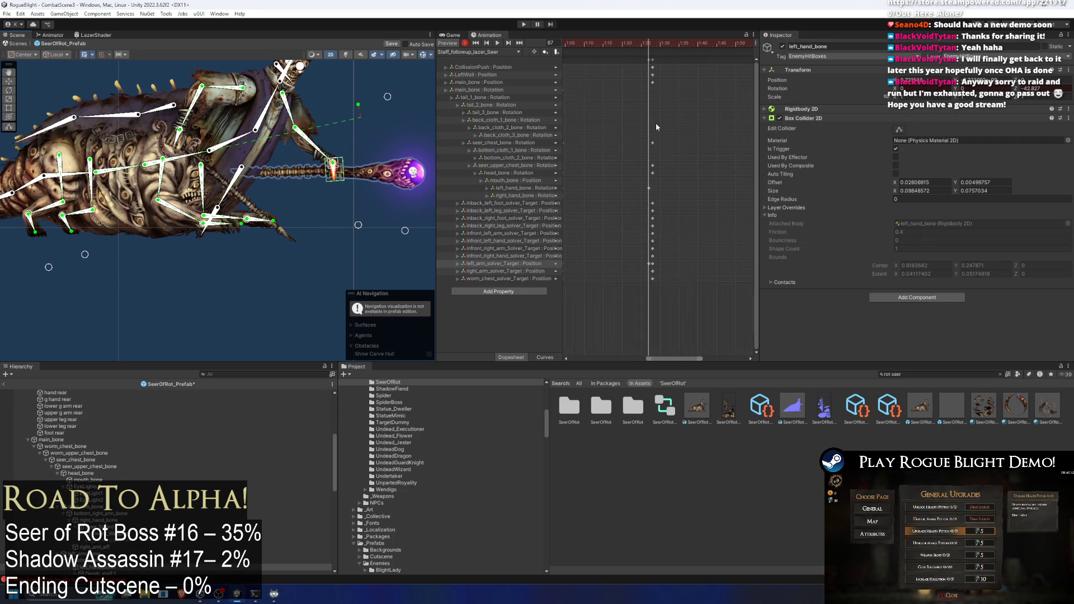
scroll(649, 223, up, 2)
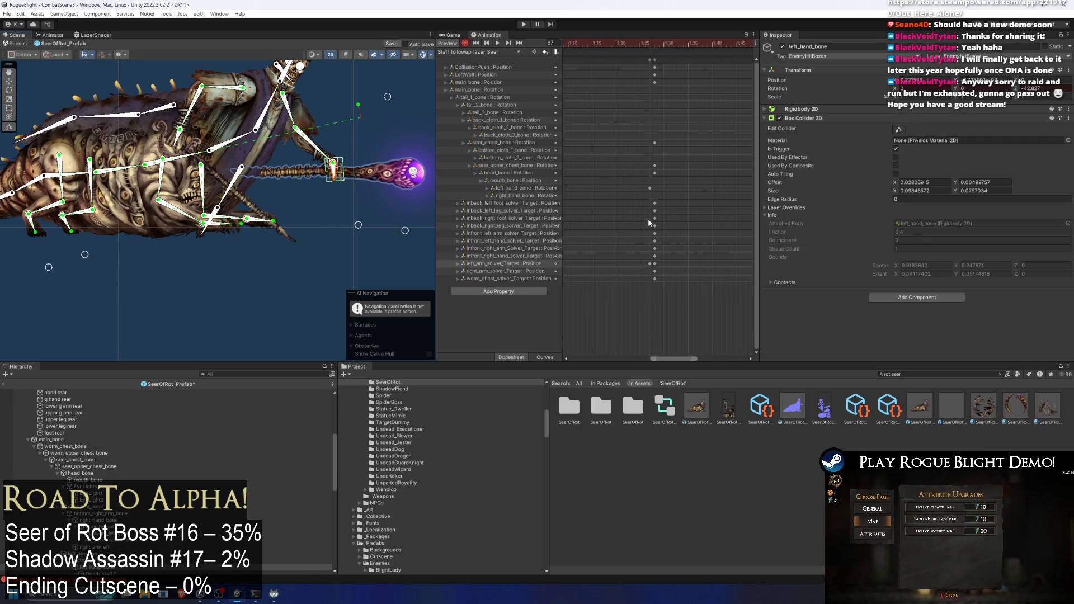
click(655, 263)
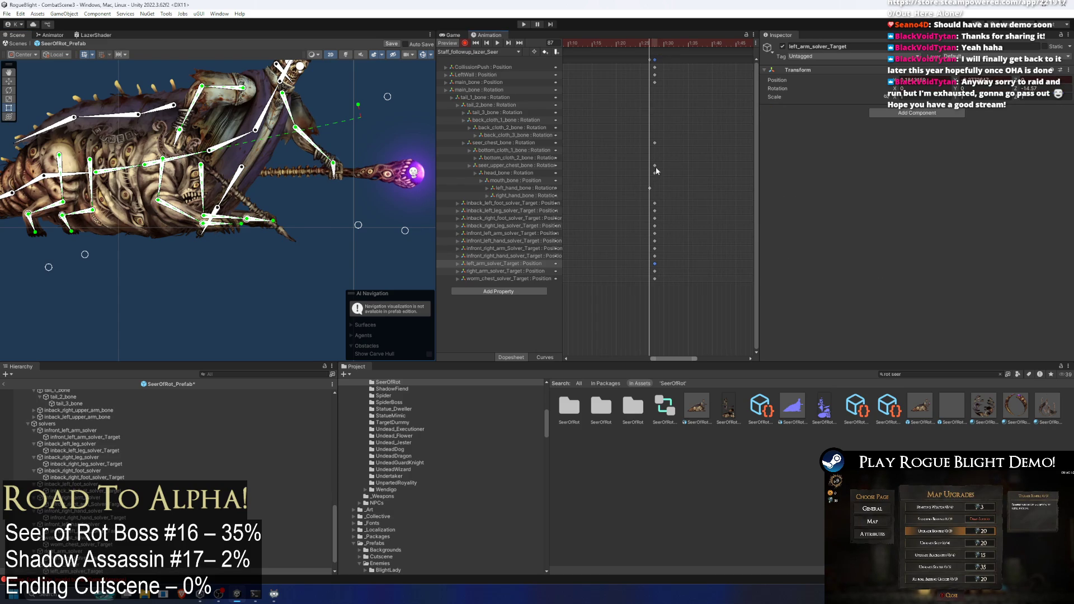
scroll(656, 182, down, 2)
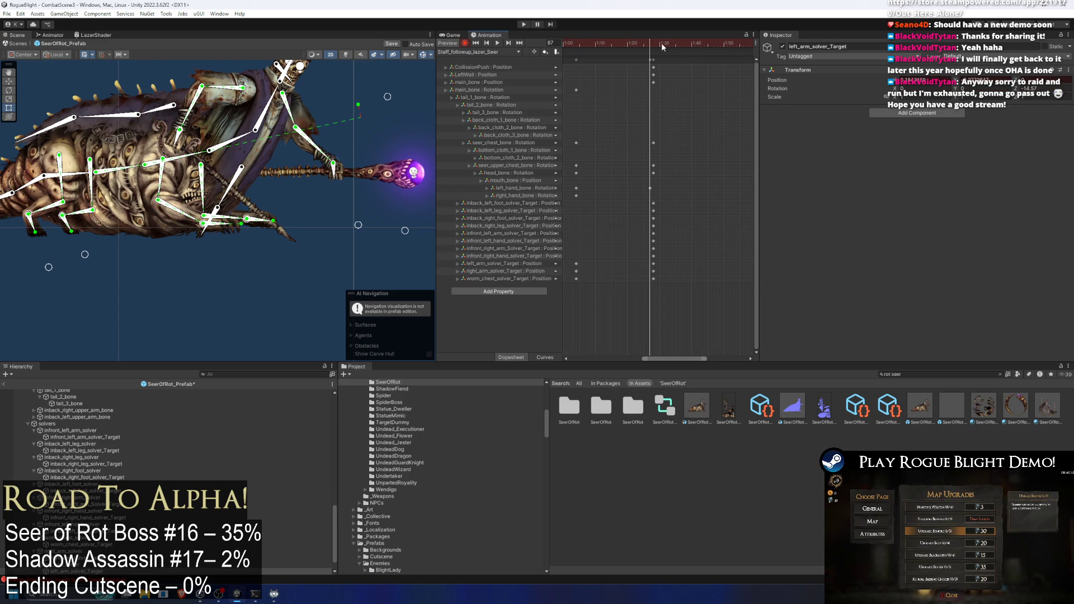
click(500, 42)
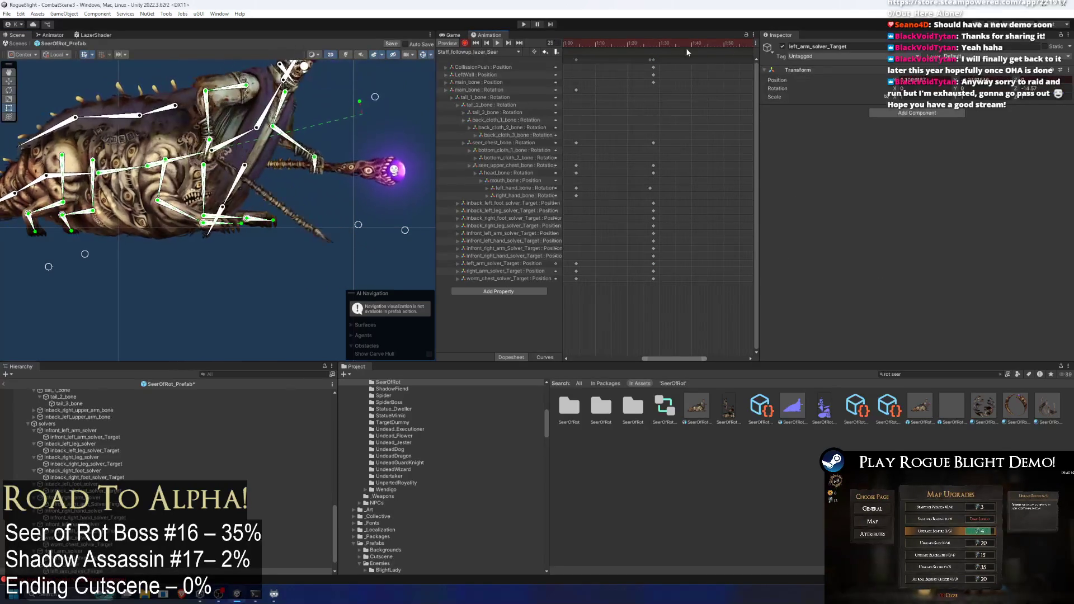
scroll(331, 163, down, 3)
- Select the main_bone keyframes and retime them earlier, to around 1:03
click(316, 252)
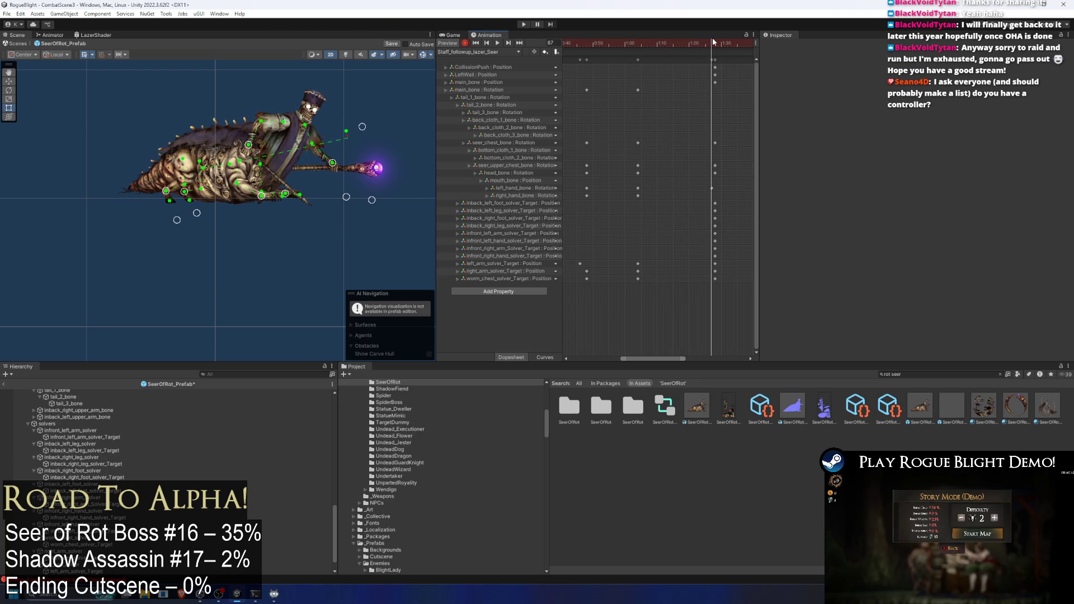
click(215, 150)
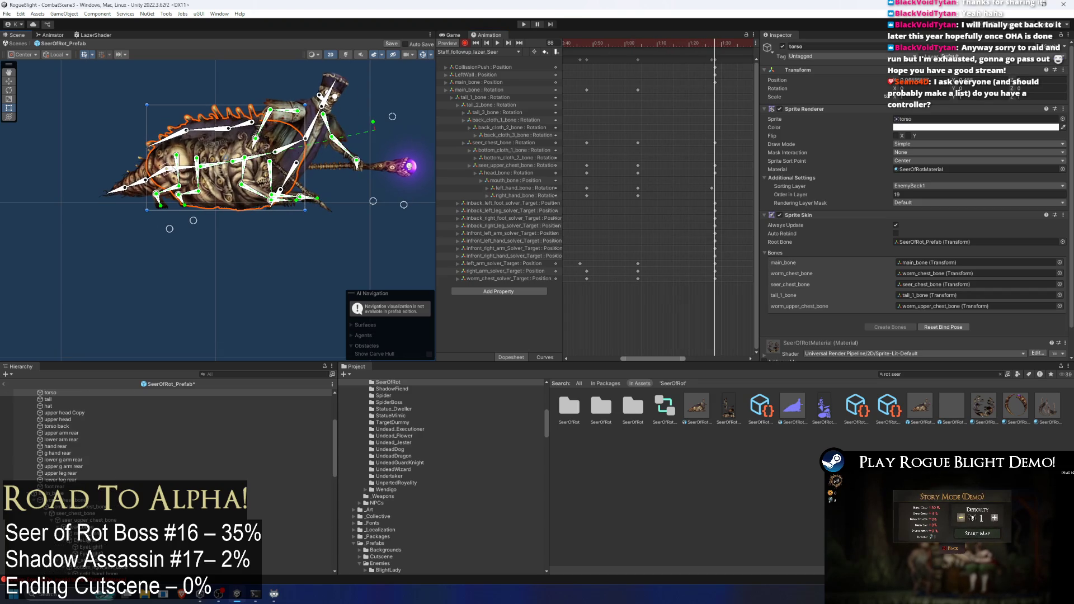
click(192, 166)
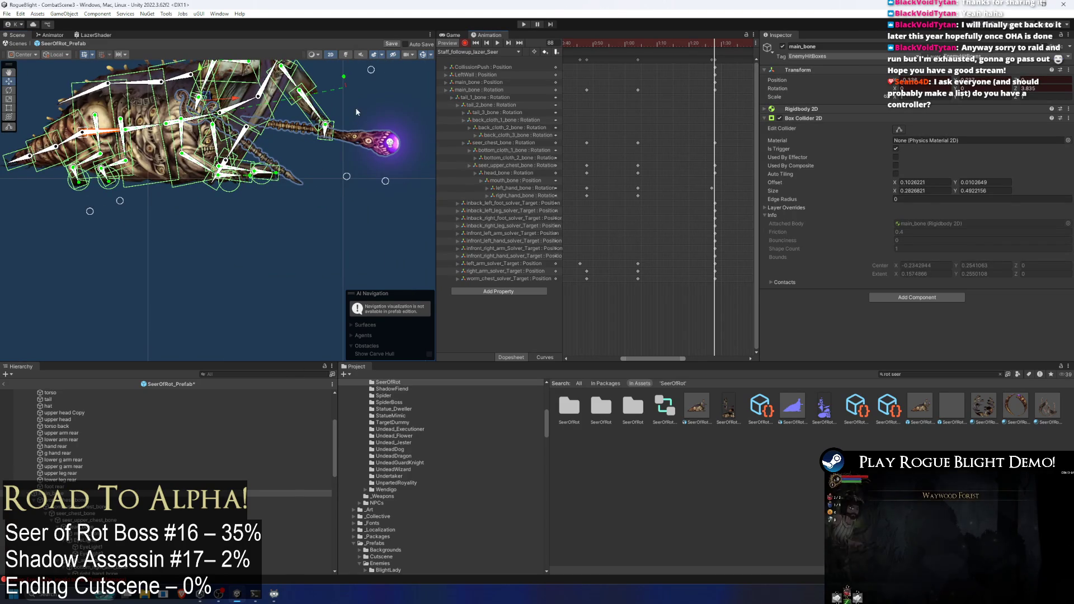
click(358, 112)
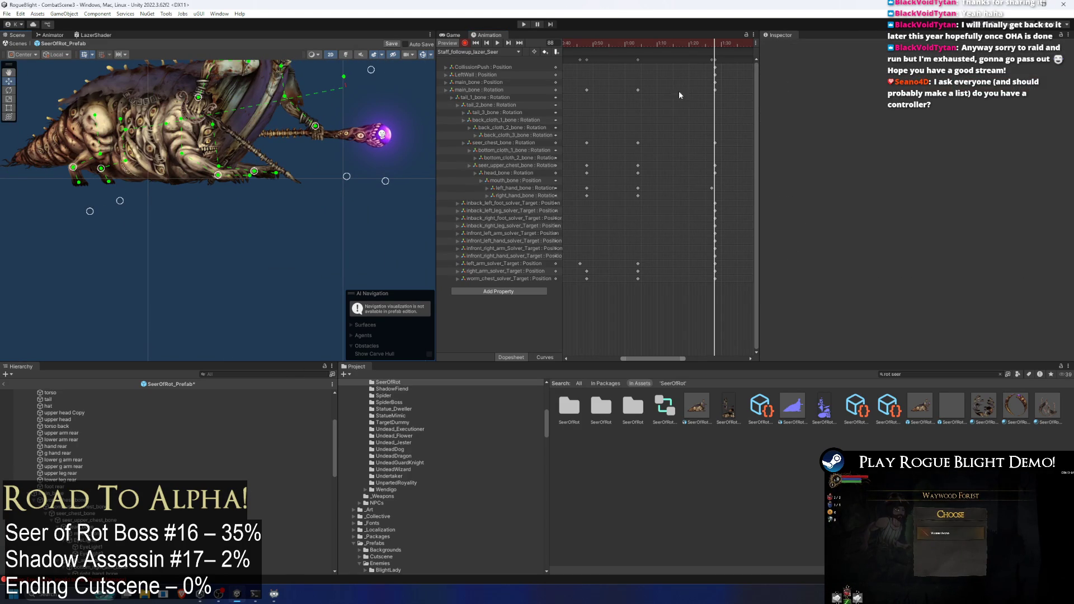
drag(611, 43, 716, 50)
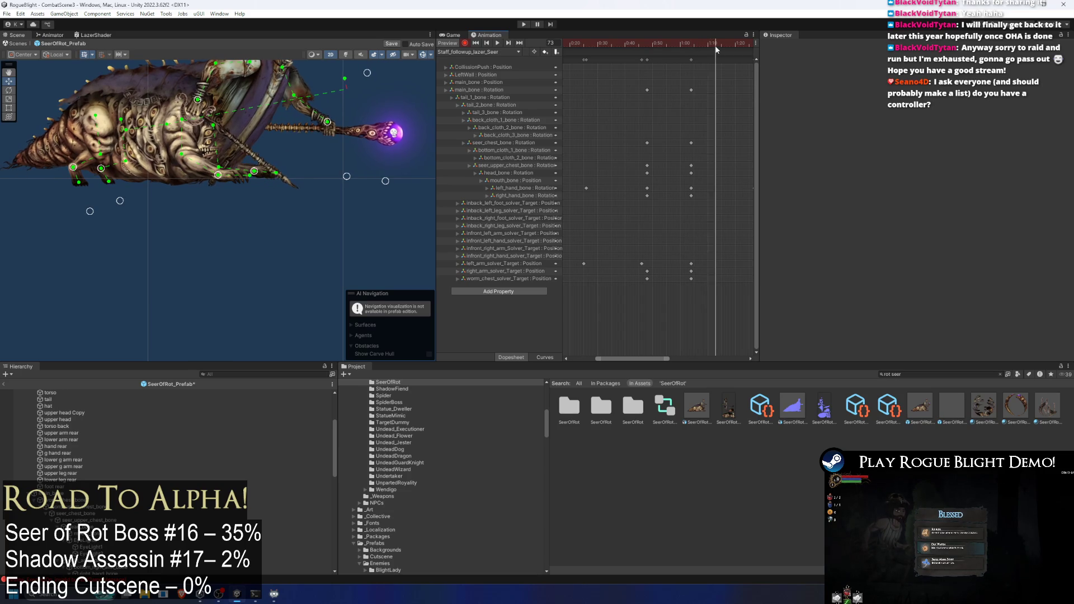
scroll(670, 70, down, 2)
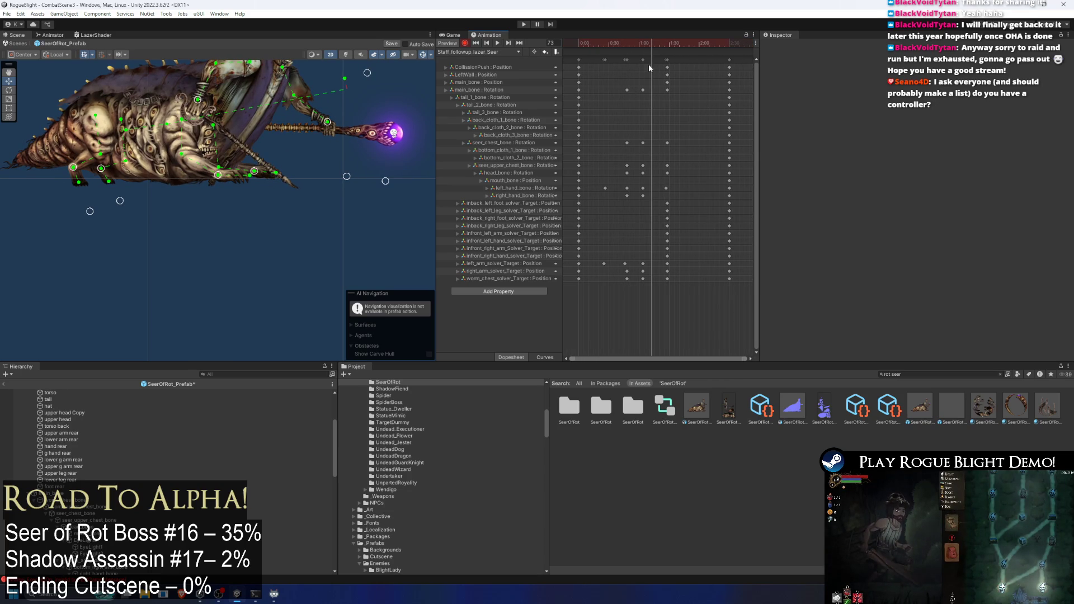
drag(613, 44, 636, 45)
drag(677, 80, 644, 91)
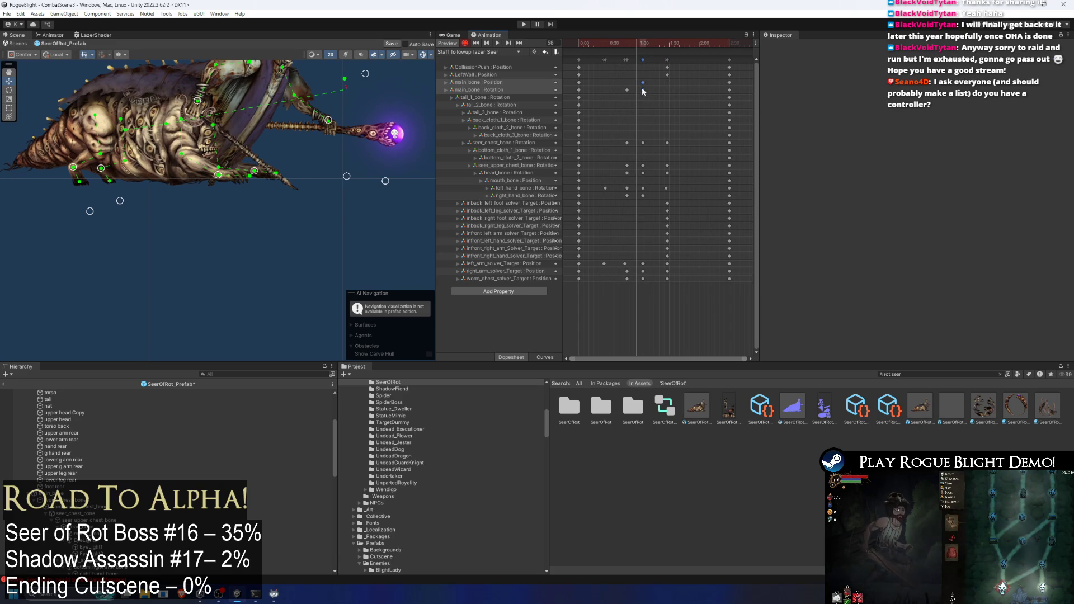
drag(638, 45, 665, 48)
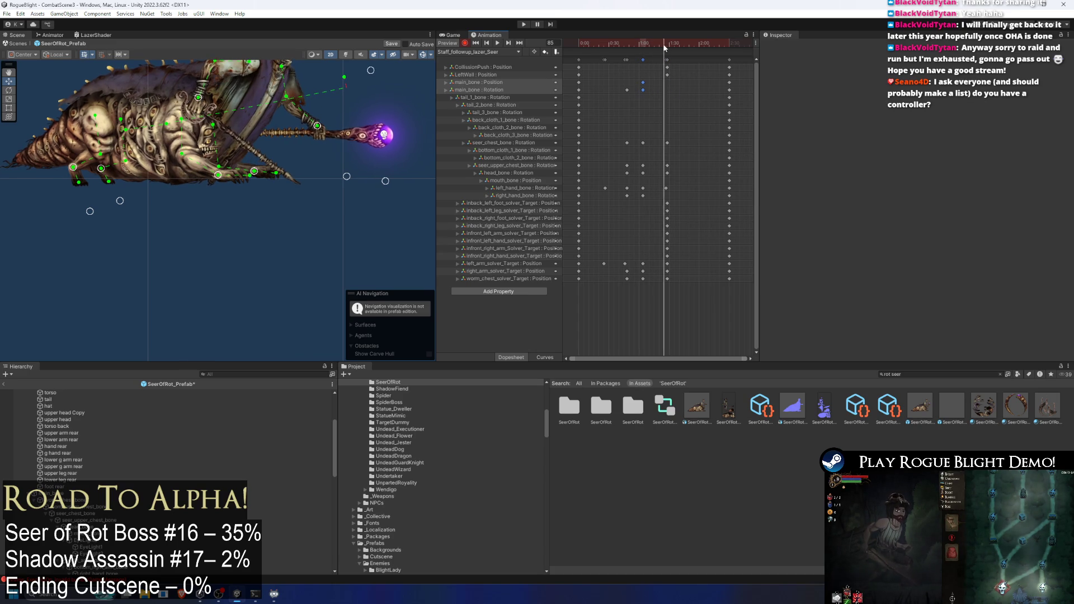
- Rotate the main_bone body pose, play the preview, and move its Position key earlier
click(230, 135)
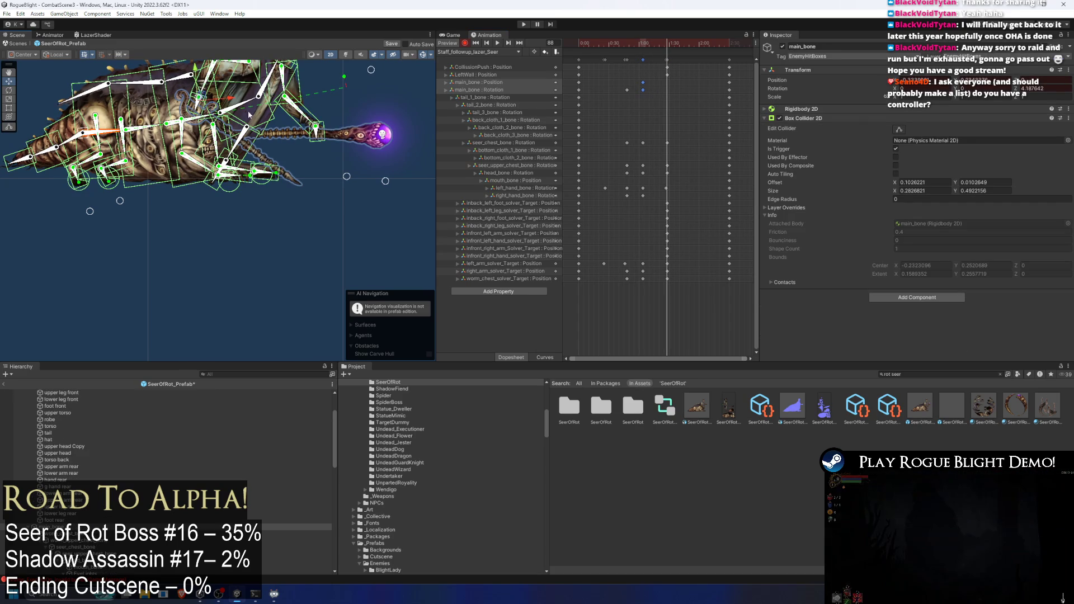
drag(249, 115, 208, 99)
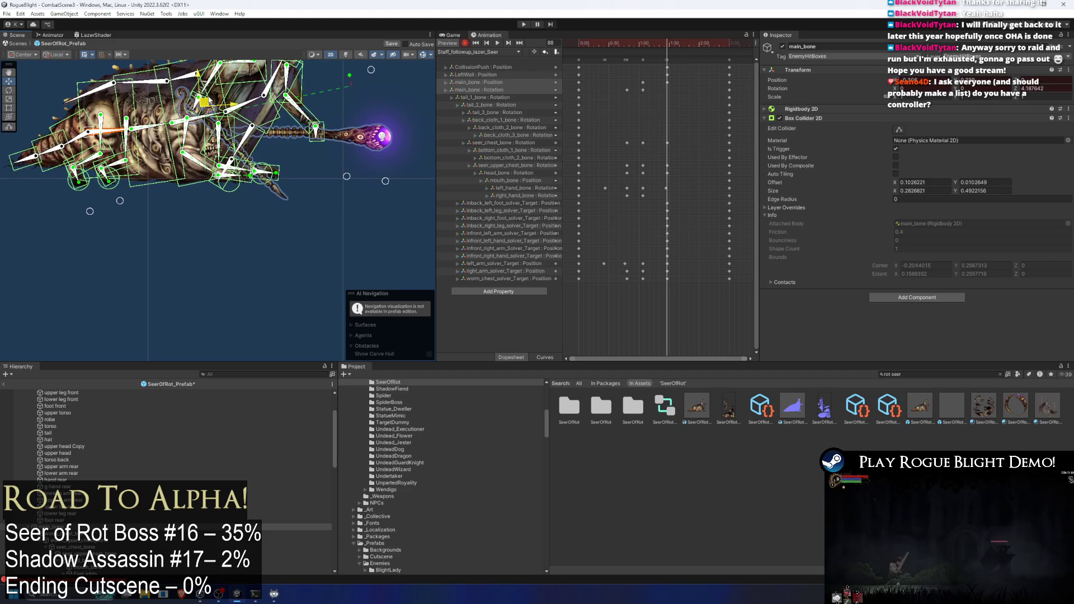
key(space)
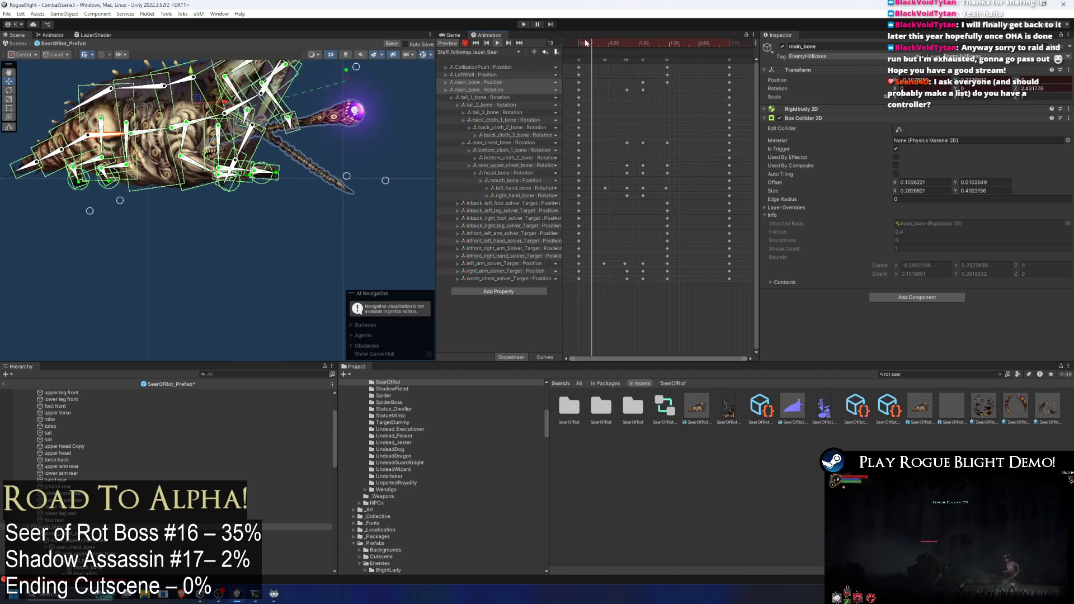
click(401, 83)
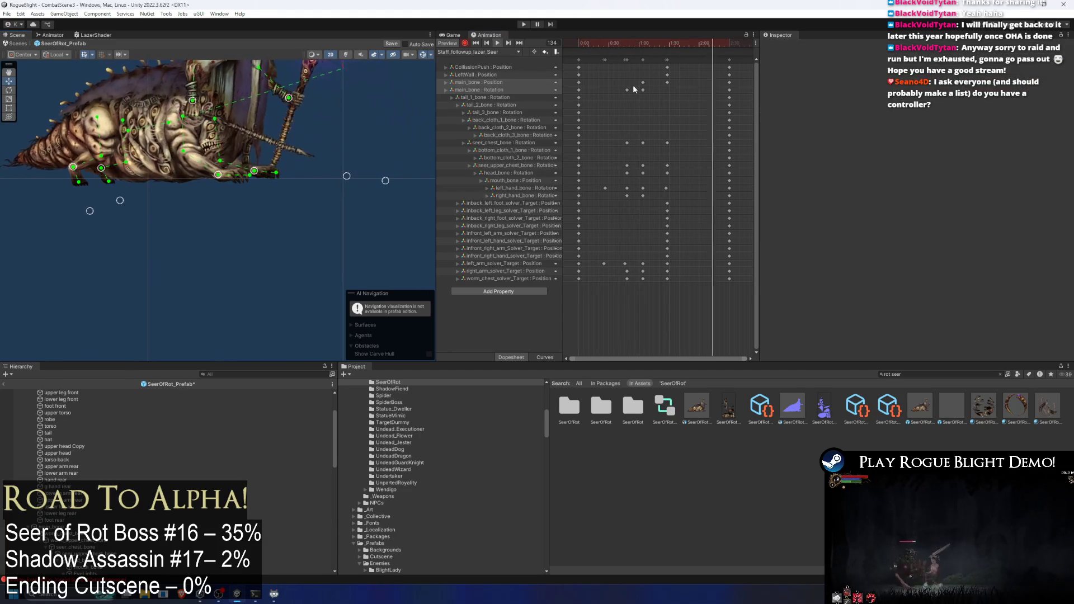
drag(643, 84, 618, 87)
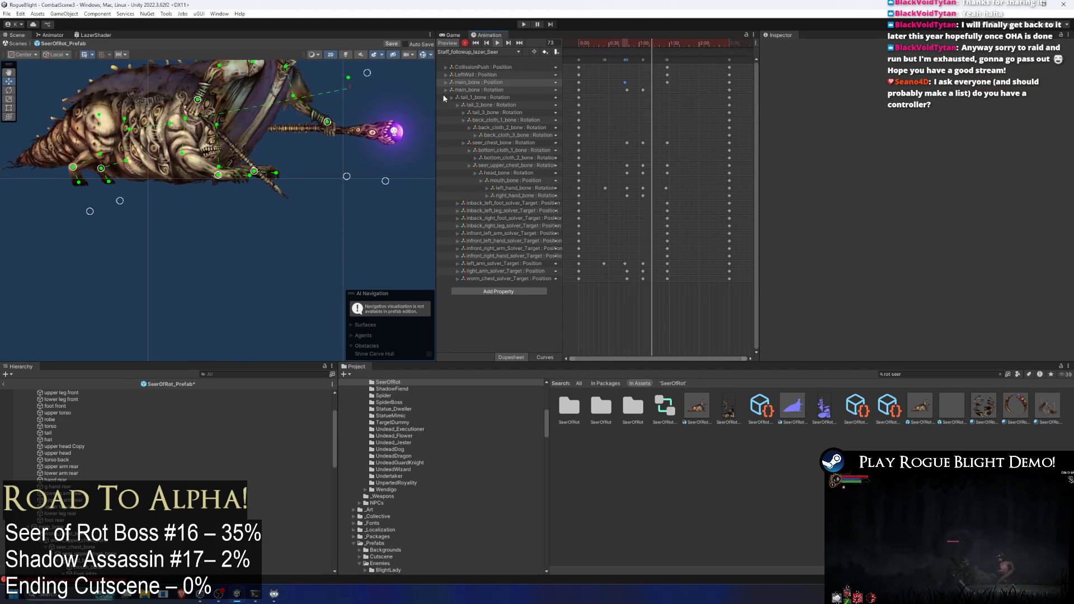
scroll(302, 165, down, 2)
- Move the main_bone Position key later and select the next one too
drag(351, 150, 340, 188)
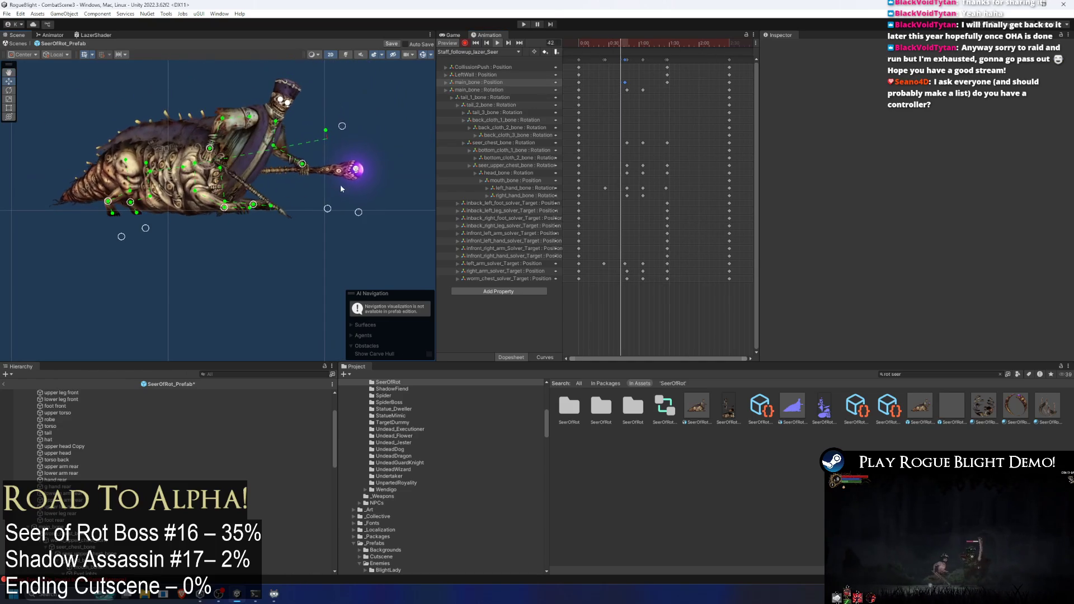
drag(625, 82, 652, 83)
shift+click(666, 82)
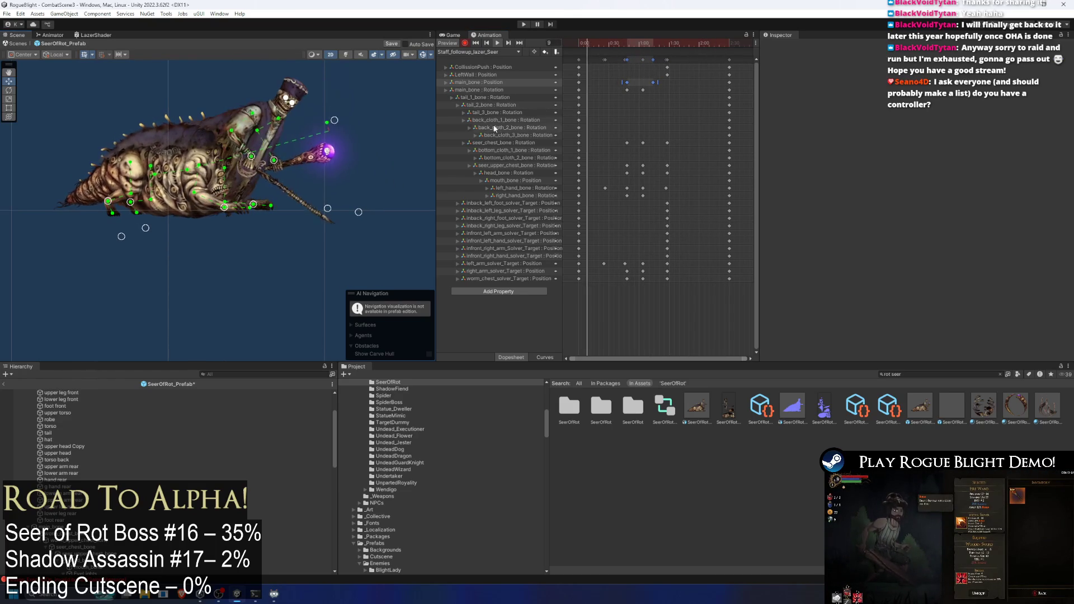
scroll(369, 146, down, 2)
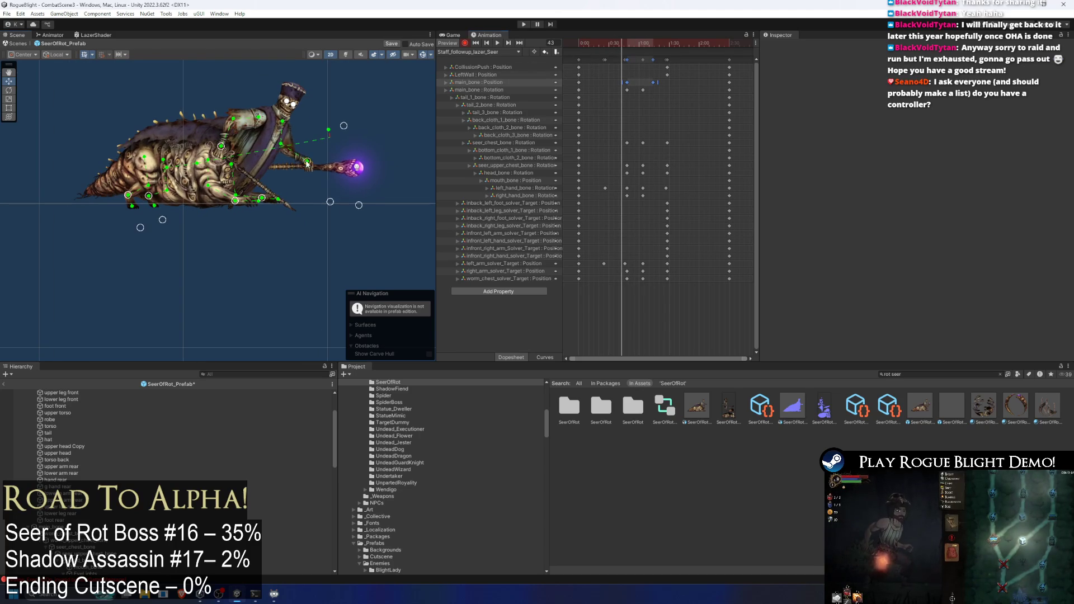
- Raise the staff arm pose, go to frame 28, and delete the left_arm_solver_Target keys
drag(266, 158, 262, 148)
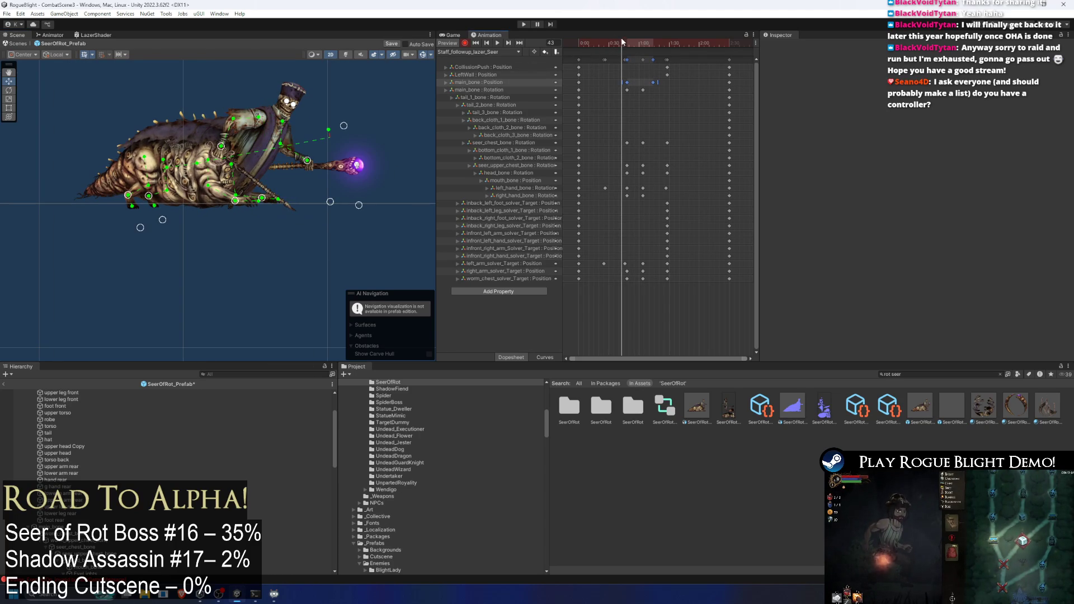
click(636, 144)
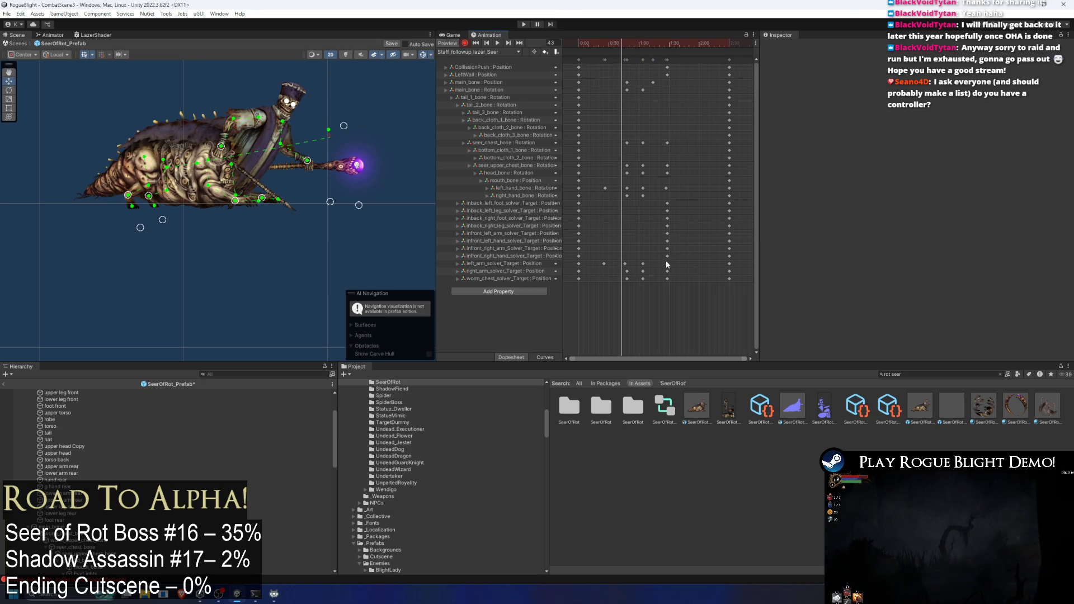
mouse_move(606, 43)
mouse_down()
mouse_move(597, 42)
mouse_move(607, 42)
mouse_up()
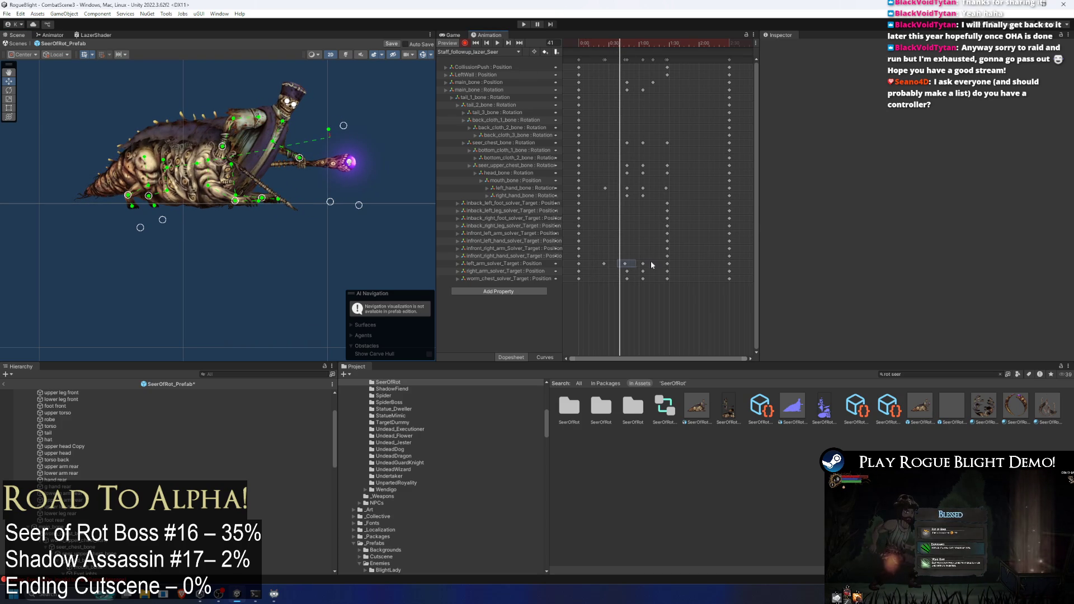
key(Delete)
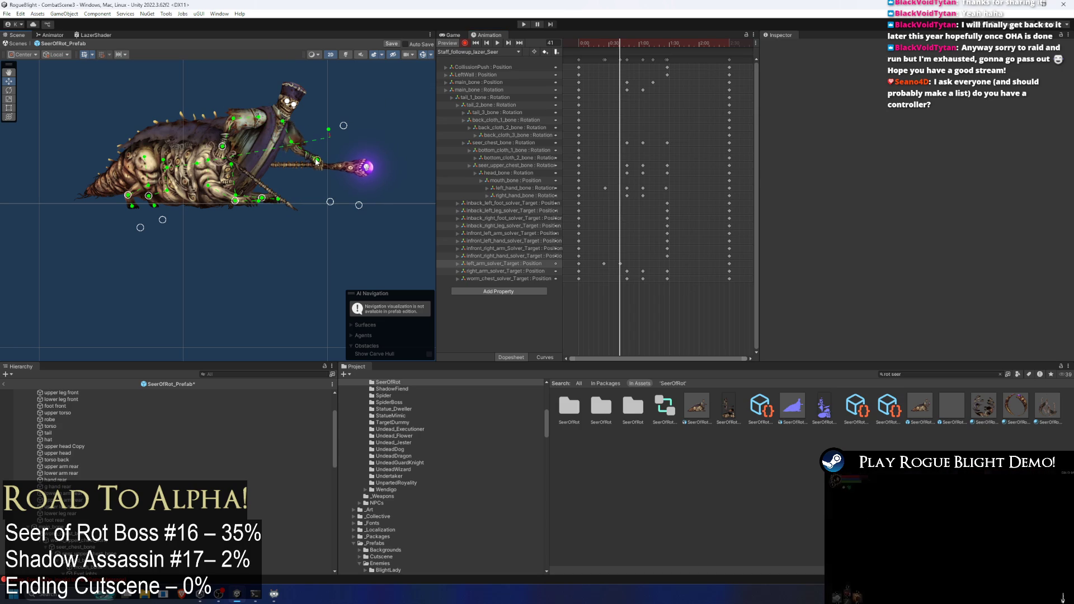
- Move the left_arm_solver_Target key later in the clip and scrub to frame 54
drag(620, 263, 668, 263)
click(576, 42)
mouse_move(576, 42)
mouse_down()
mouse_move(665, 42)
mouse_move(635, 45)
mouse_up()
scroll(300, 158, up, 1)
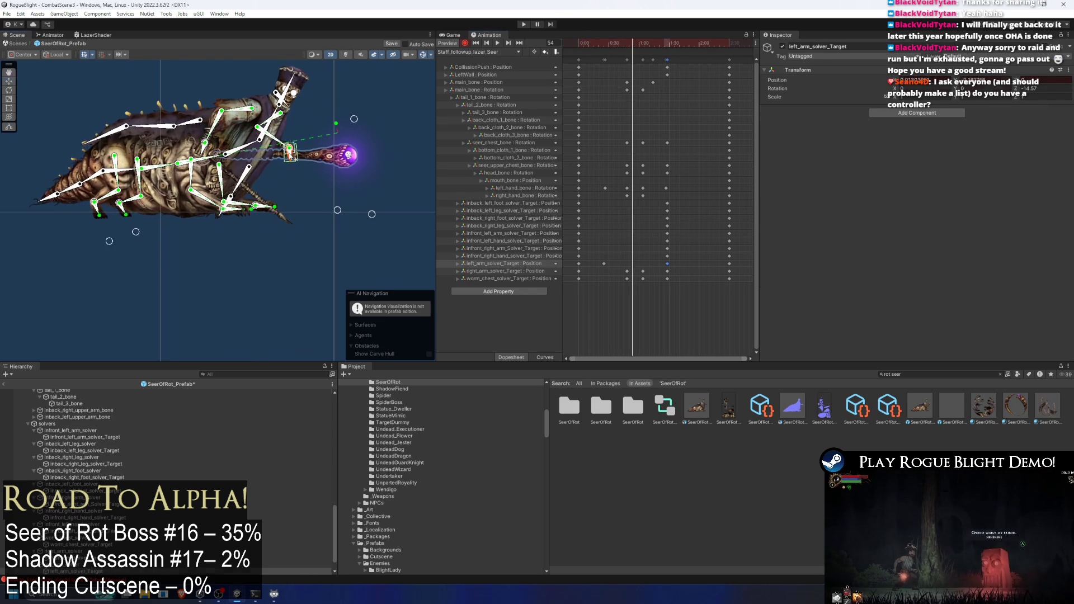
- Select the left_hand_bone holding the staff and delete its old rotation keys
click(289, 159)
scroll(288, 163, up, 1)
drag(286, 163, 351, 157)
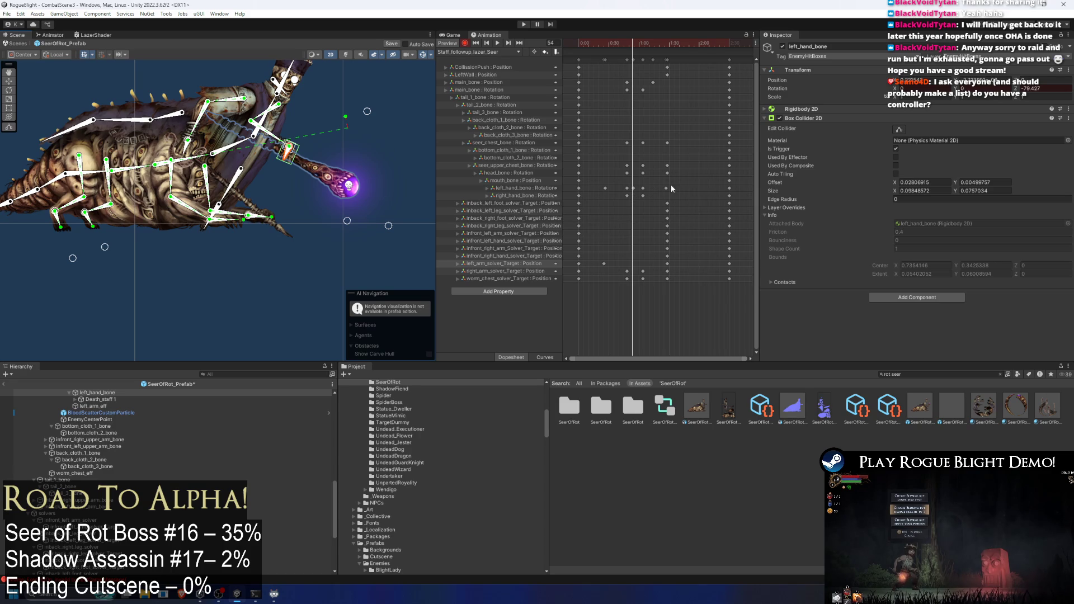
key(Delete)
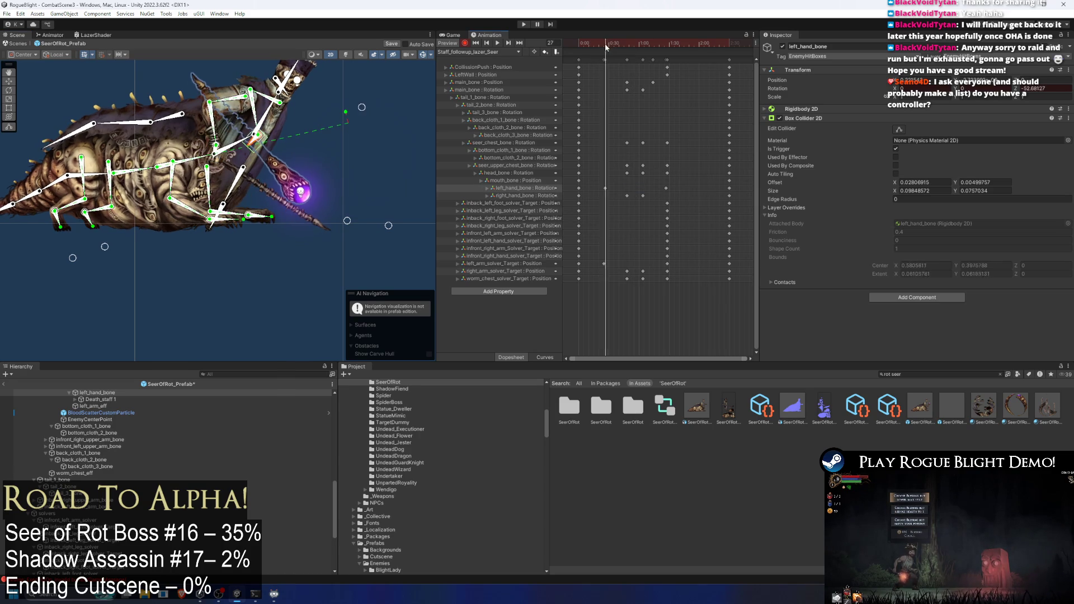
- Key the staff rotated downward at frame 38 and preview the motion
mouse_move(613, 46)
mouse_down()
mouse_move(604, 49)
mouse_move(638, 55)
mouse_up()
drag(307, 163, 293, 163)
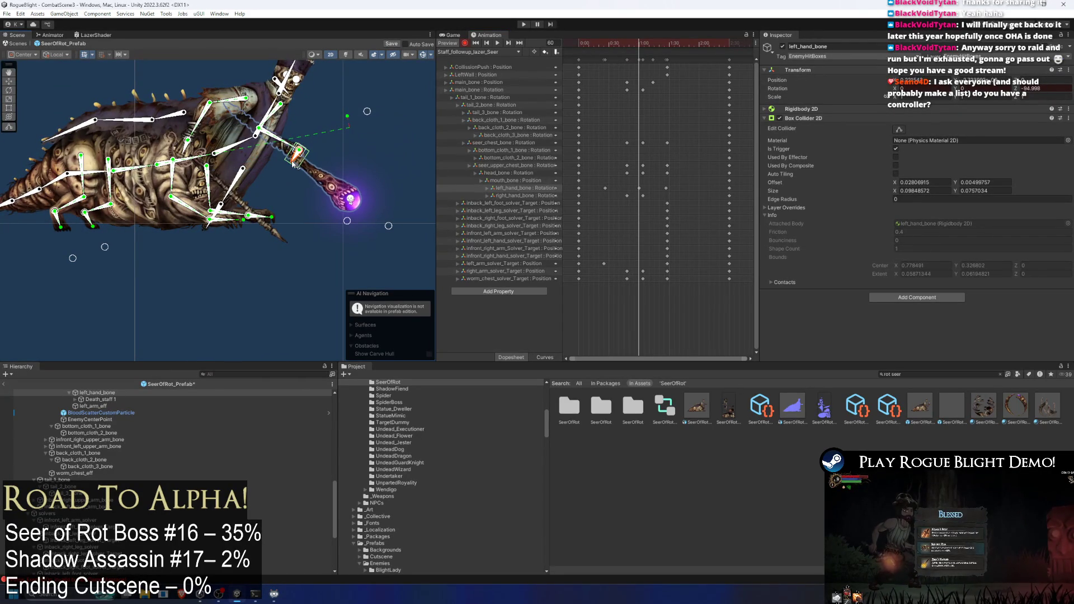
key(space)
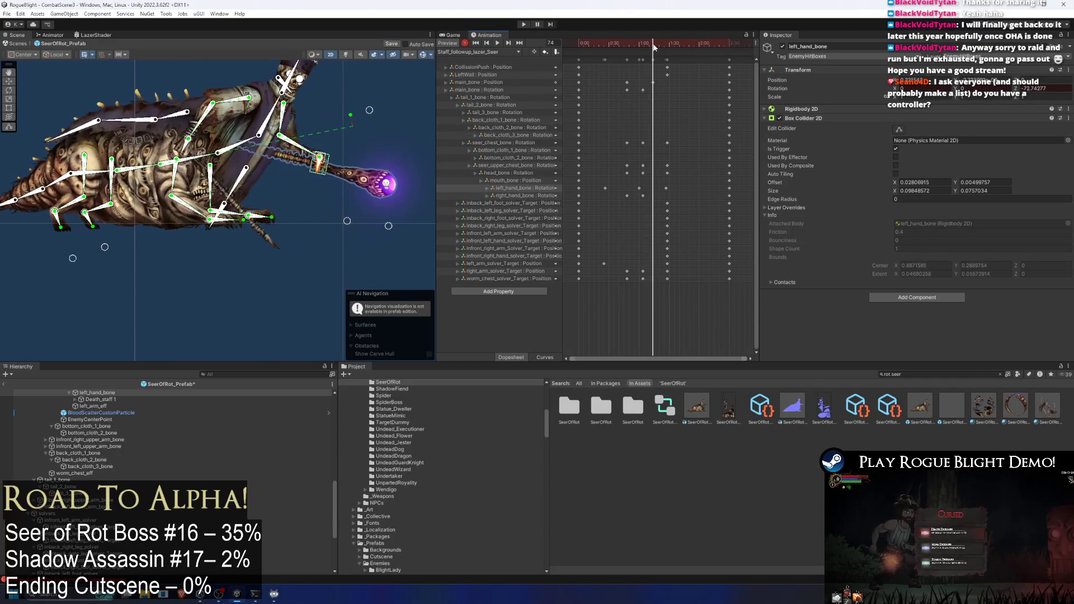
- Key the staff level at frame 88, replay from the start, and select the 1:27 rotation key
drag(666, 44, 669, 48)
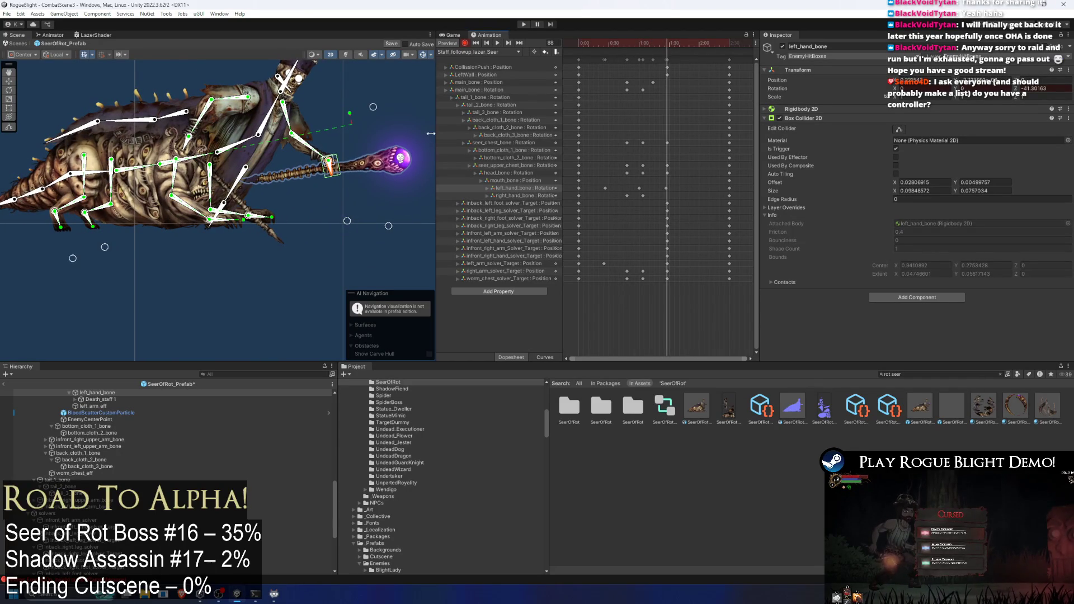
drag(337, 175, 334, 176)
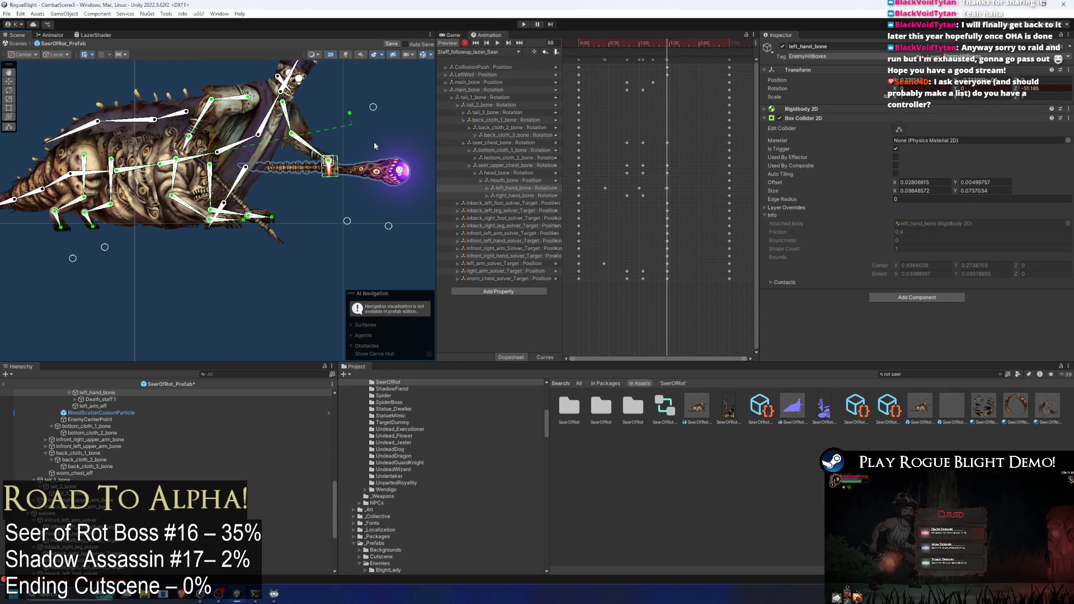
click(577, 43)
key(space)
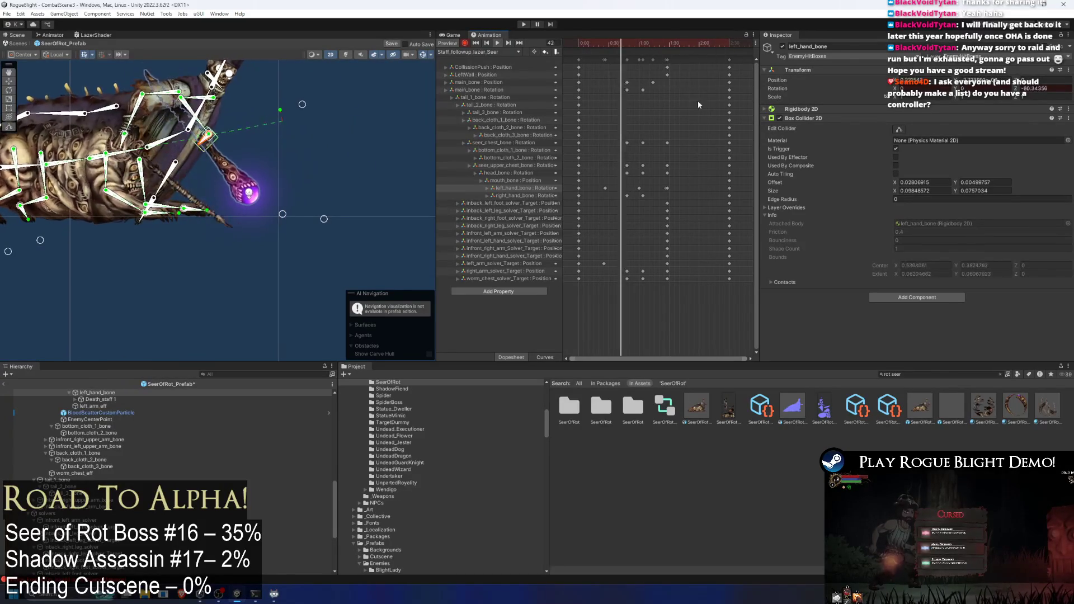
scroll(660, 185, up, 2)
drag(664, 188, 663, 188)
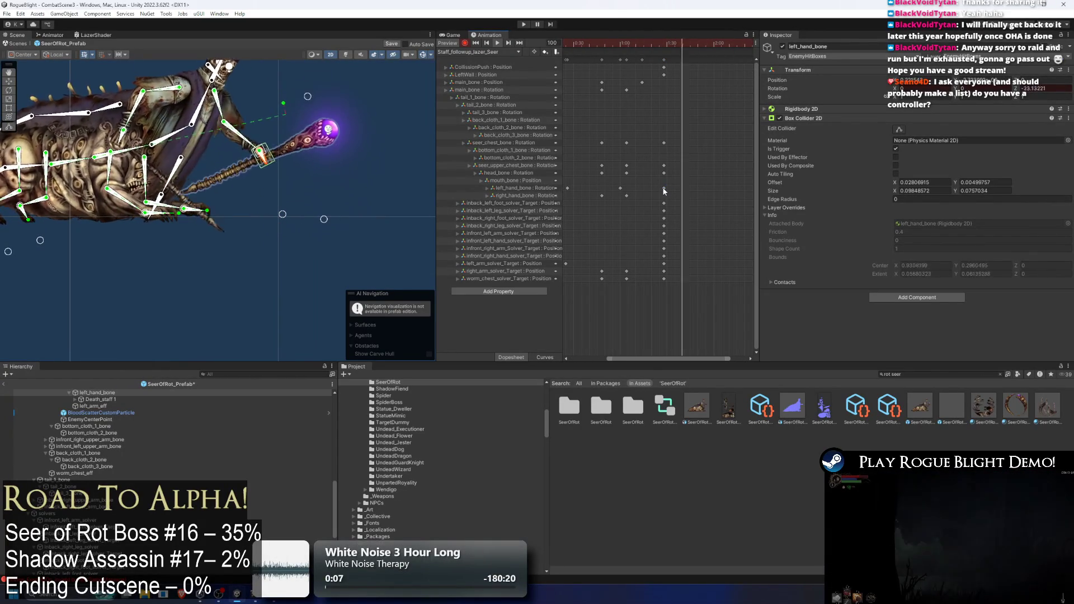
- Shift the rotation key from 1:27 to 1:28 and key a new staff rotation near 1:35
drag(665, 189, 668, 189)
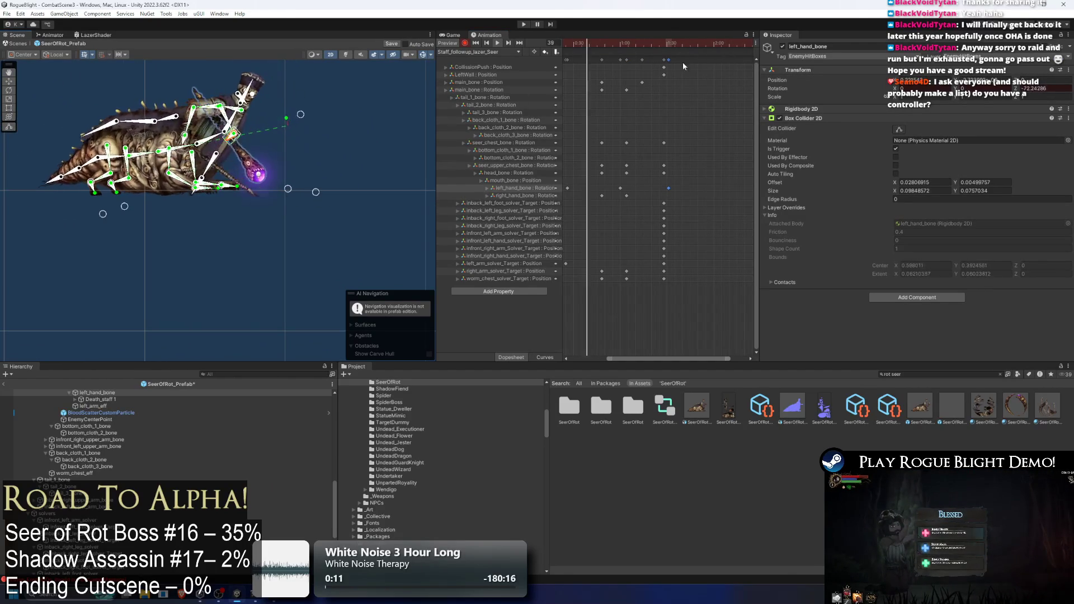
click(696, 45)
drag(274, 153, 270, 154)
key(space)
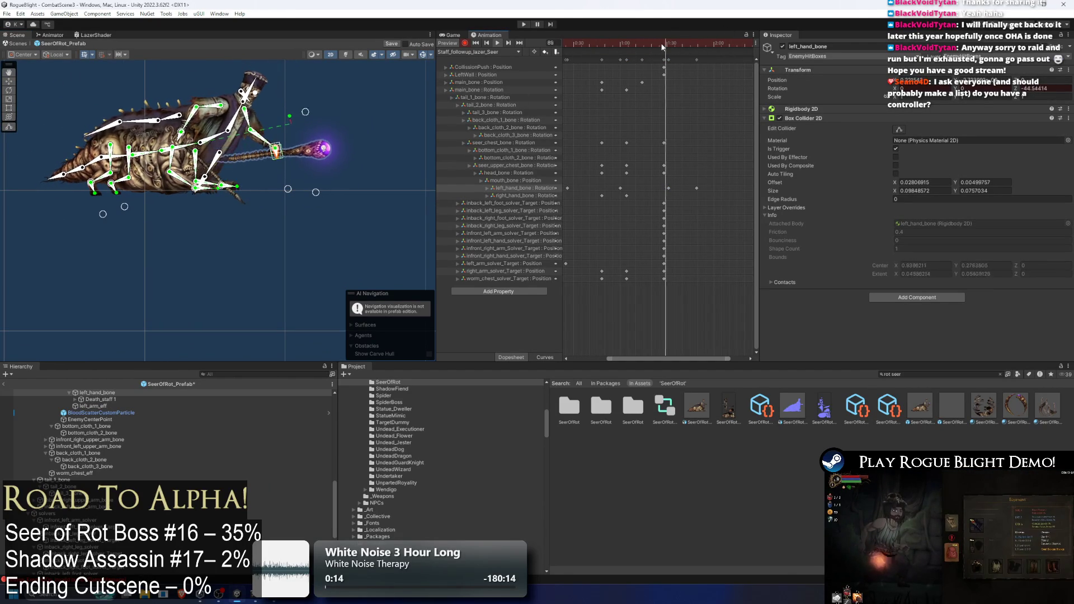
- Reposition the left arm target at frame 101 and review the playback
drag(652, 47, 684, 42)
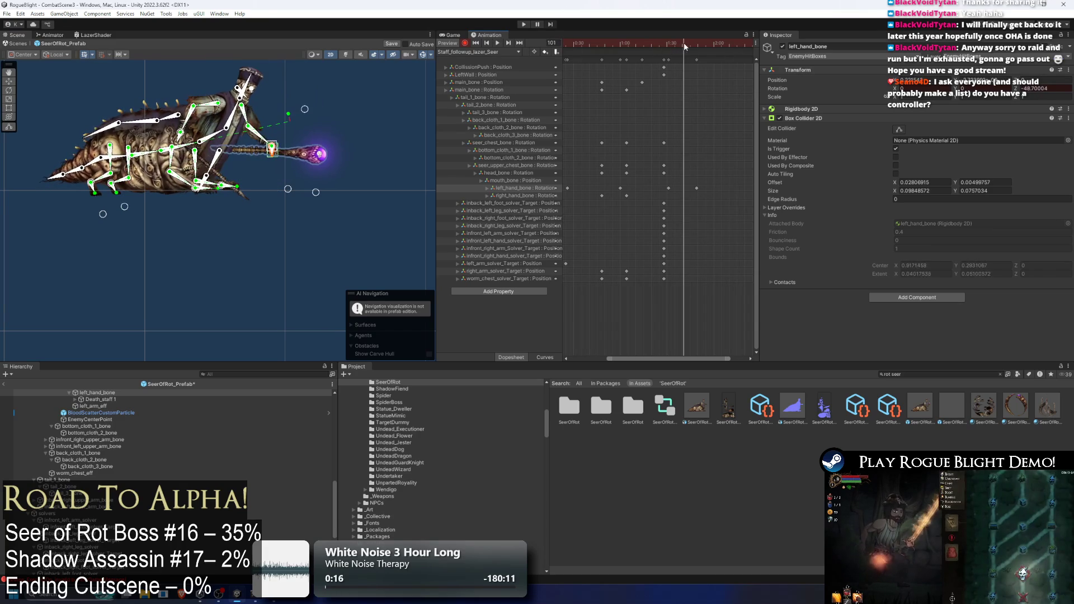
drag(272, 148, 267, 150)
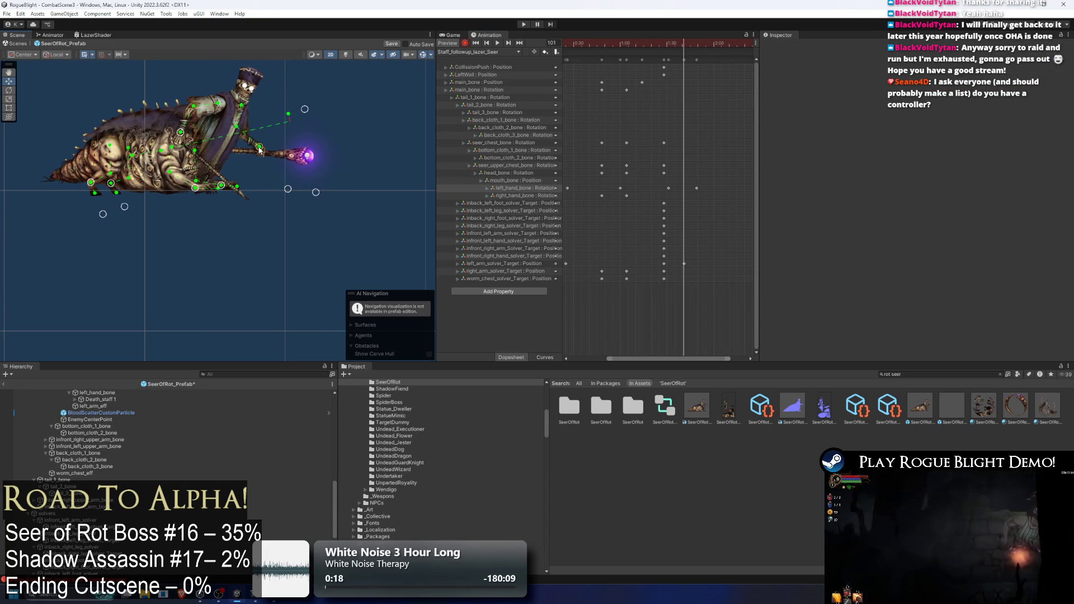
key(space)
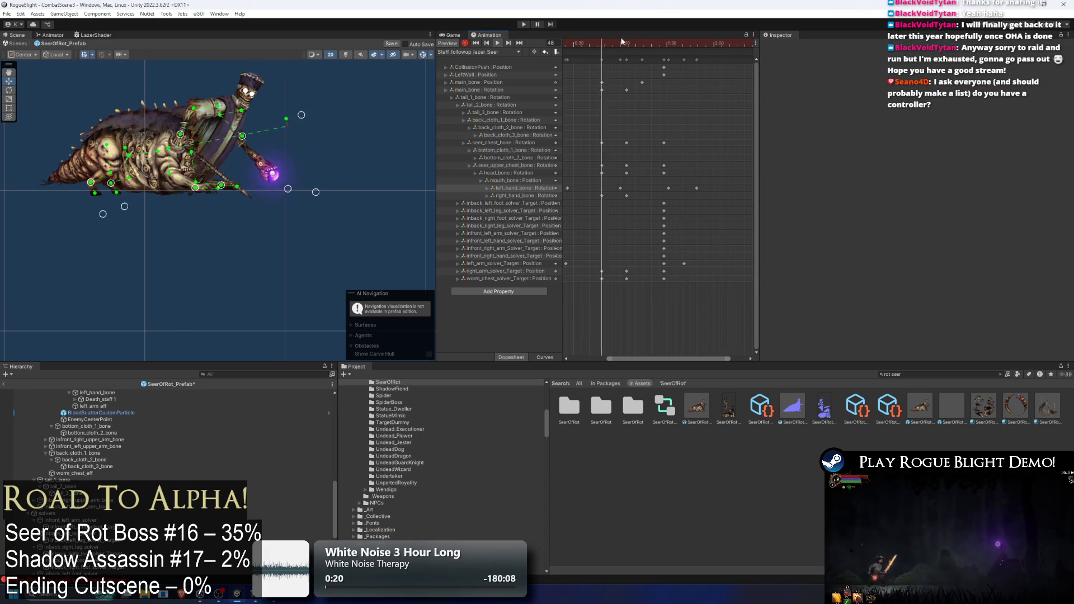
- Move, then delete the left_arm_solver_Target key, and reselect the left hand bone
drag(663, 263, 630, 264)
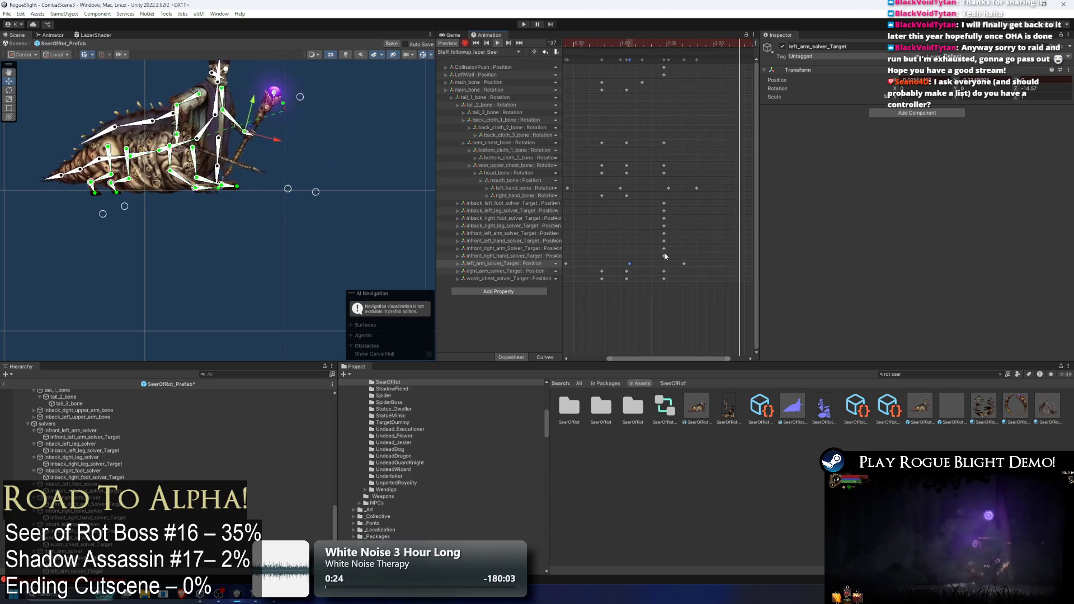
key(Delete)
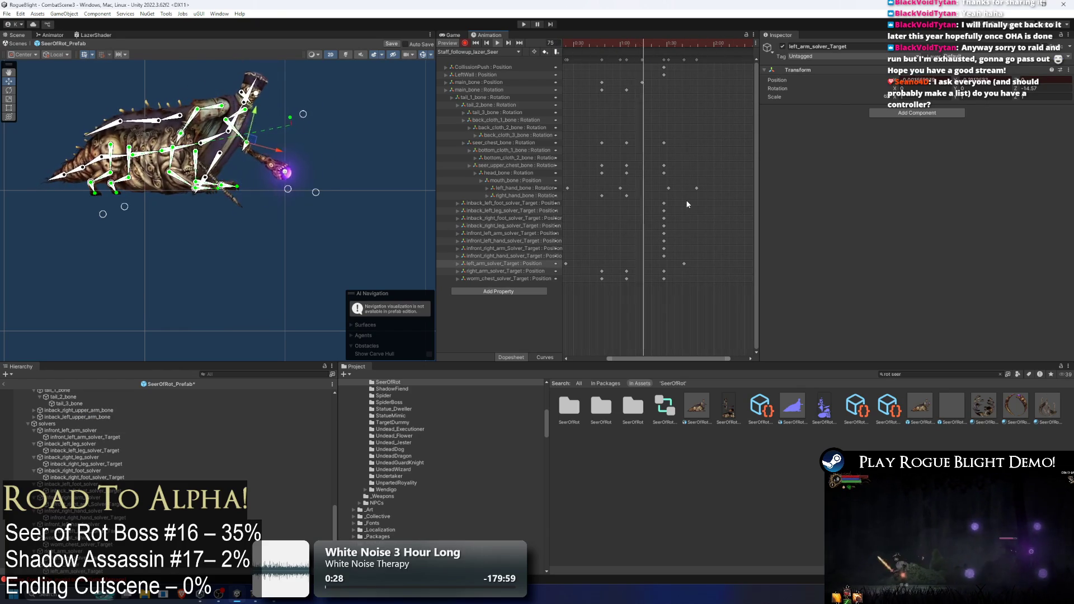
click(373, 151)
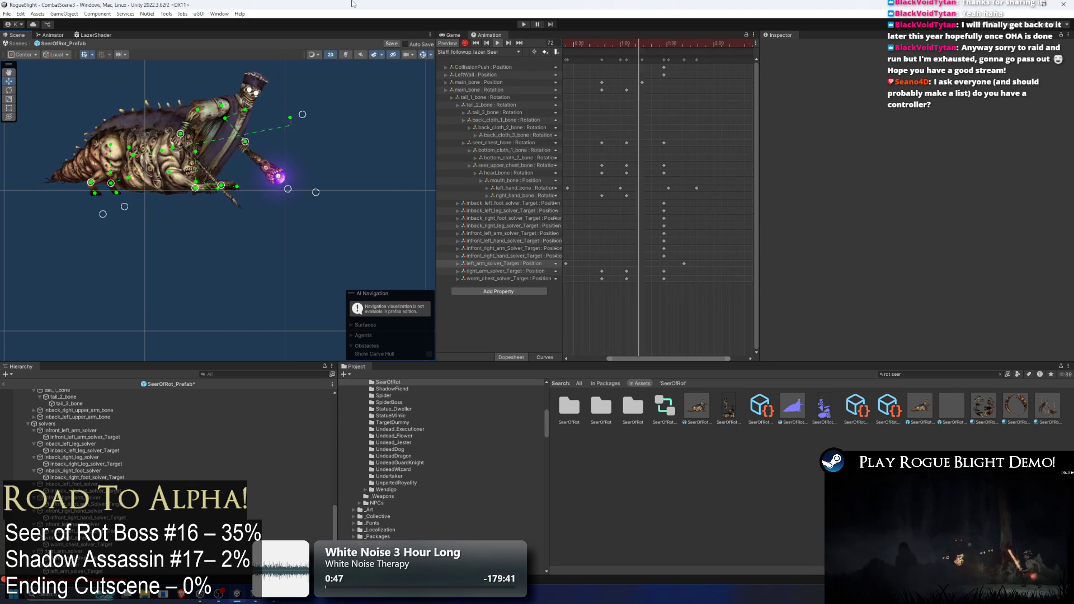
click(235, 134)
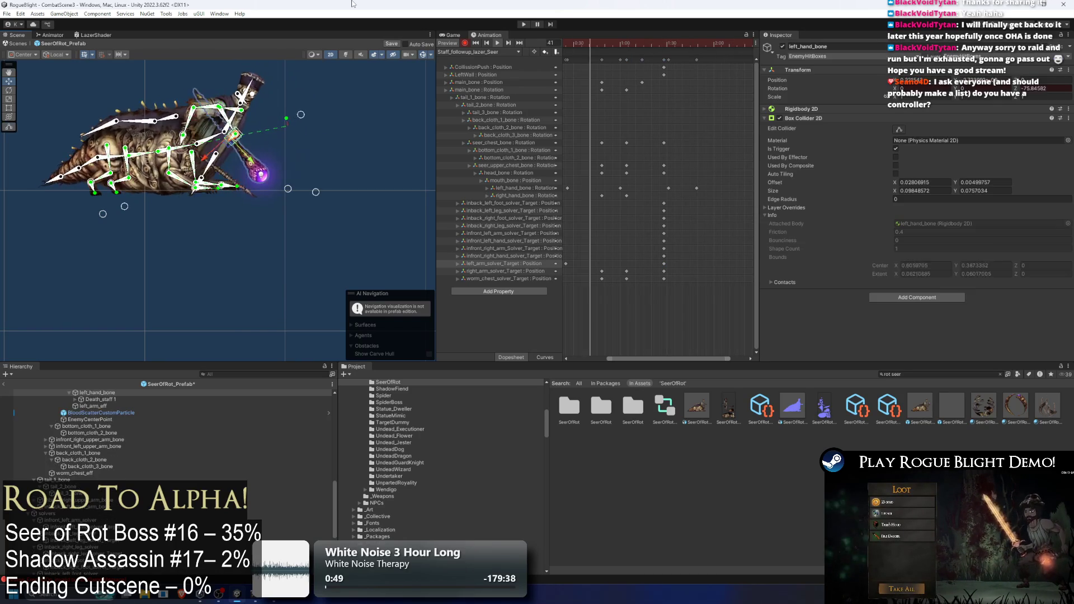